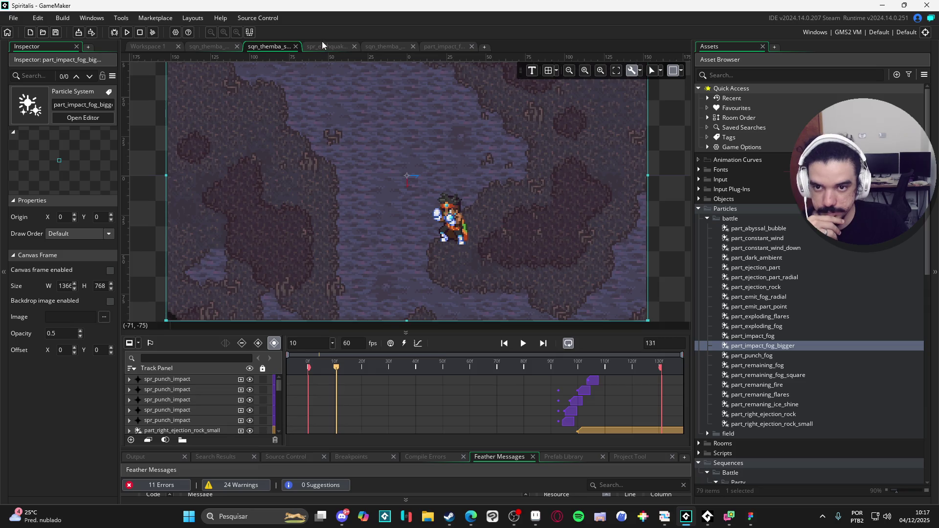
- Review the Themba sequences and earthquake sprite, play one, then open the earthquake sequence at frame 72
left_click(324, 46)
left_click(222, 46)
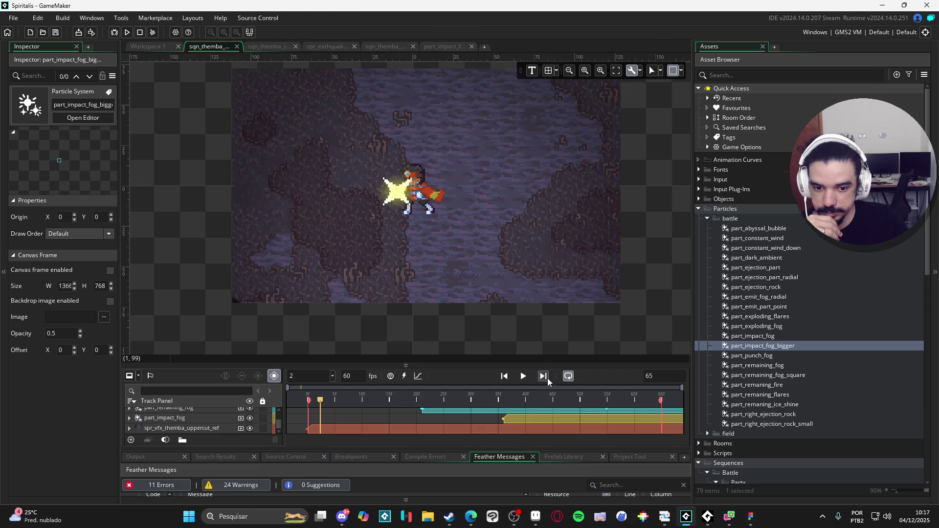
left_click(523, 375)
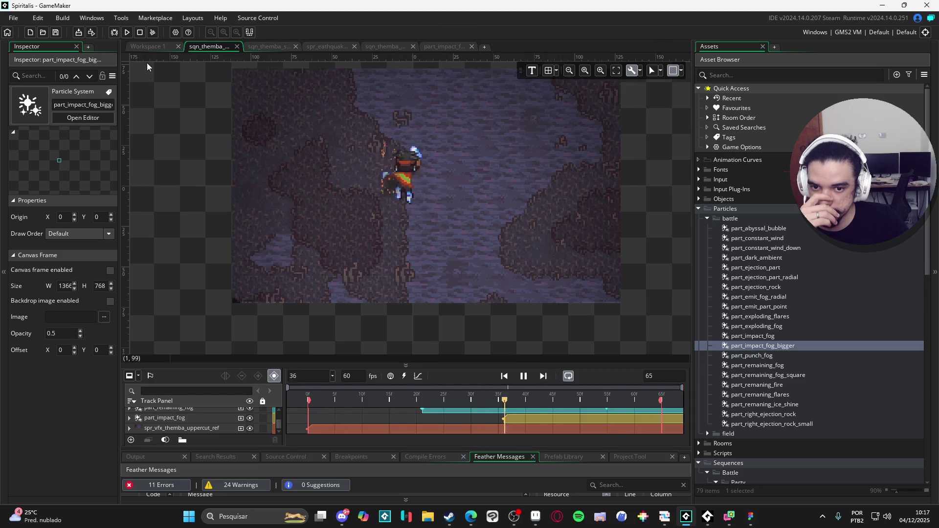
left_click(153, 47)
left_click(286, 46)
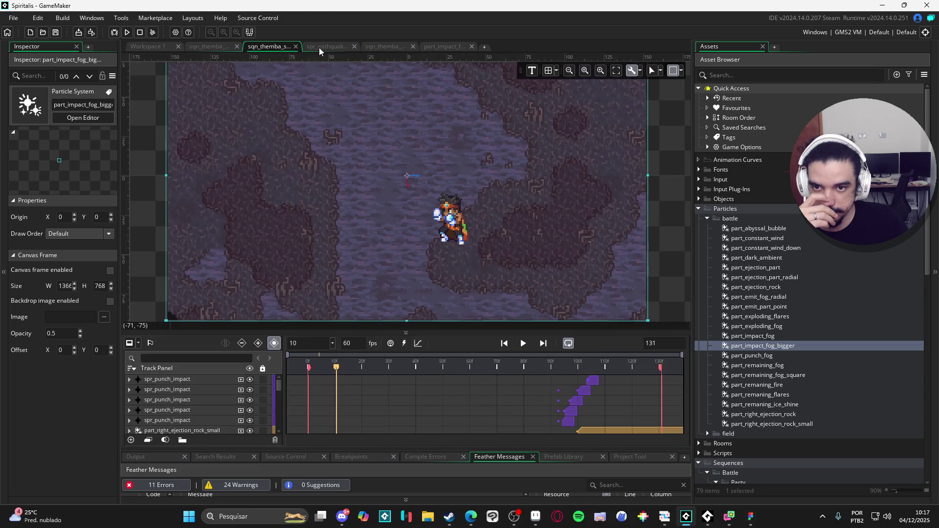
left_click(327, 47)
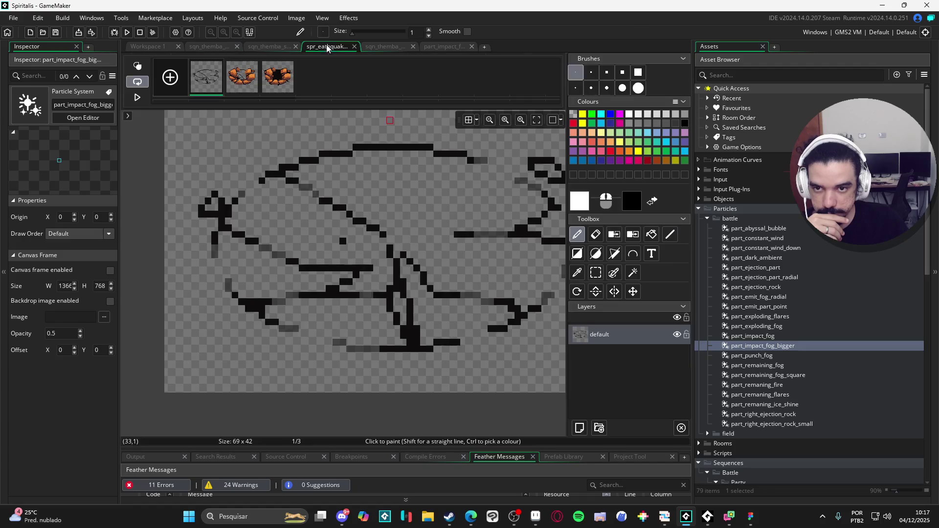
left_click(405, 47)
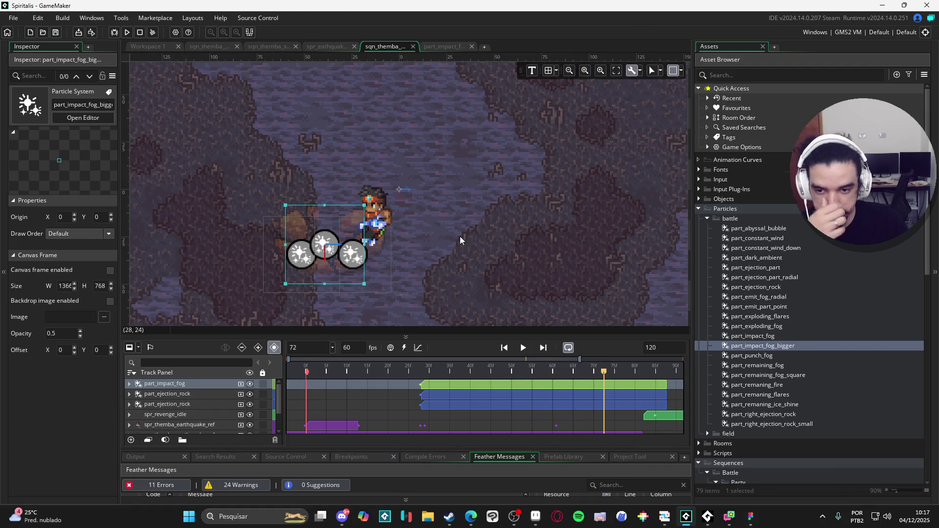
- Add part_impact_fog_bigger as a new sequence track and inspect the old part_impact_fog track
mouse_move(793, 347)
left_mouse_down()
mouse_move(345, 261)
mouse_move(153, 394)
left_mouse_up()
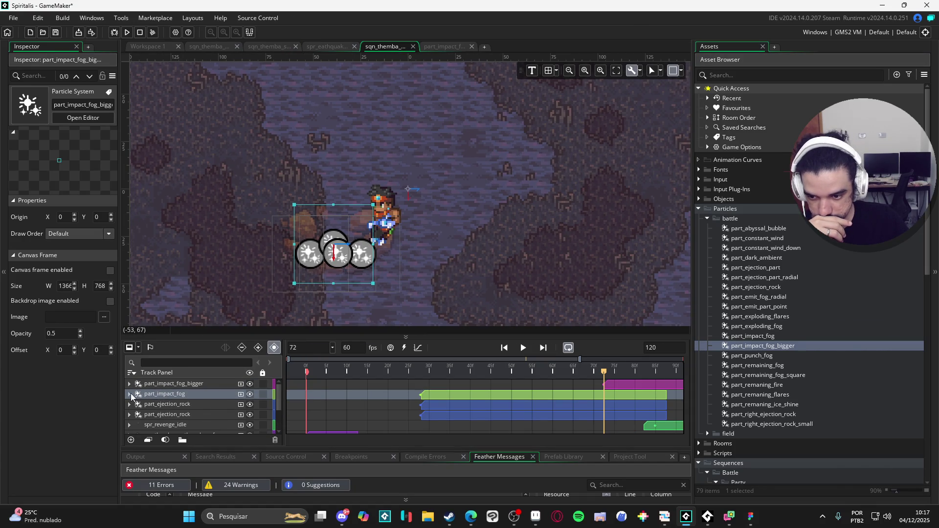
left_click(129, 394)
left_click(169, 404)
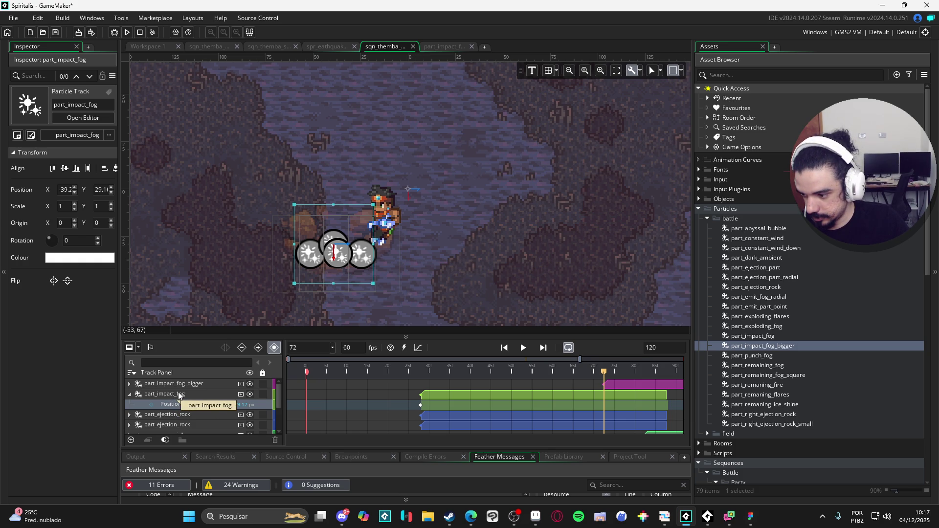
- Hide the old part_impact_fog track and collapse it
left_click(182, 384)
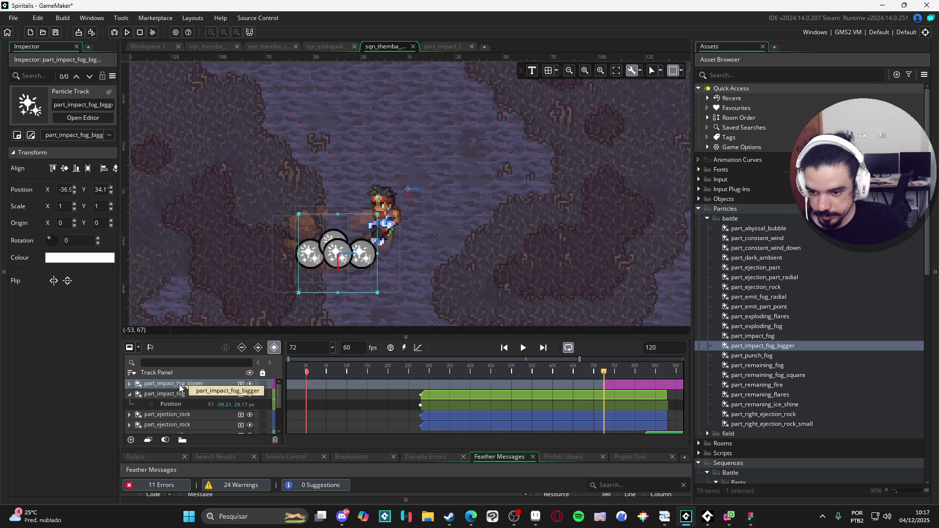
left_click(148, 393)
left_click(249, 394)
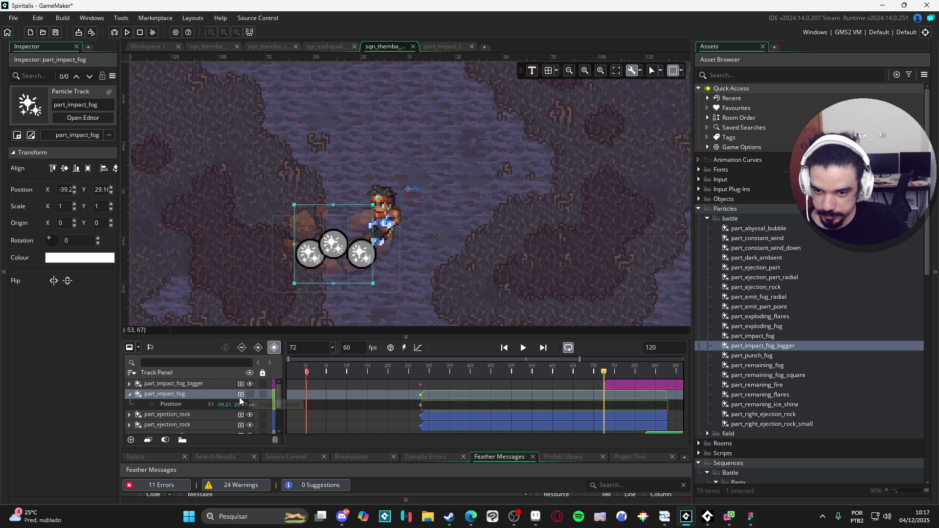
left_click(129, 395)
- Preview the bigger fog and drag its clip left to start with the other tracks
left_click(156, 384)
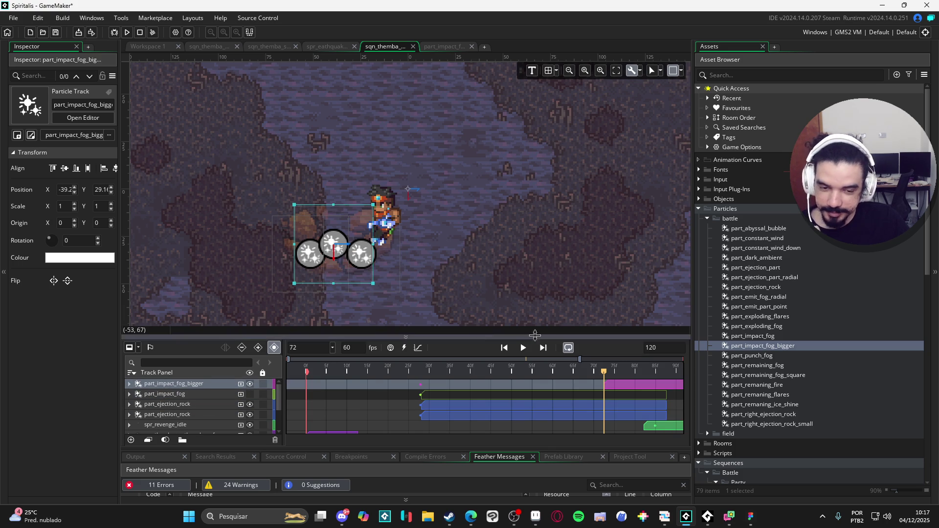
left_click(522, 351)
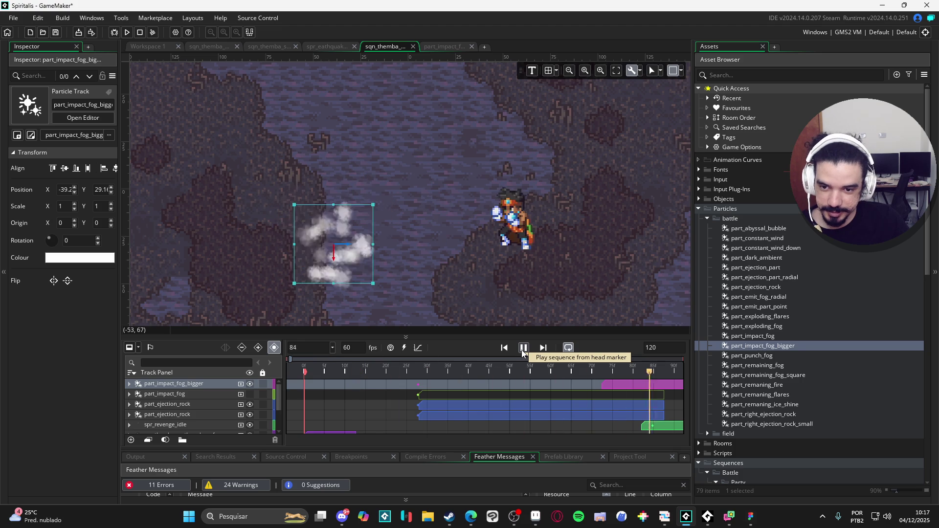
left_click(523, 348)
left_click_drag(601, 382, 419, 392)
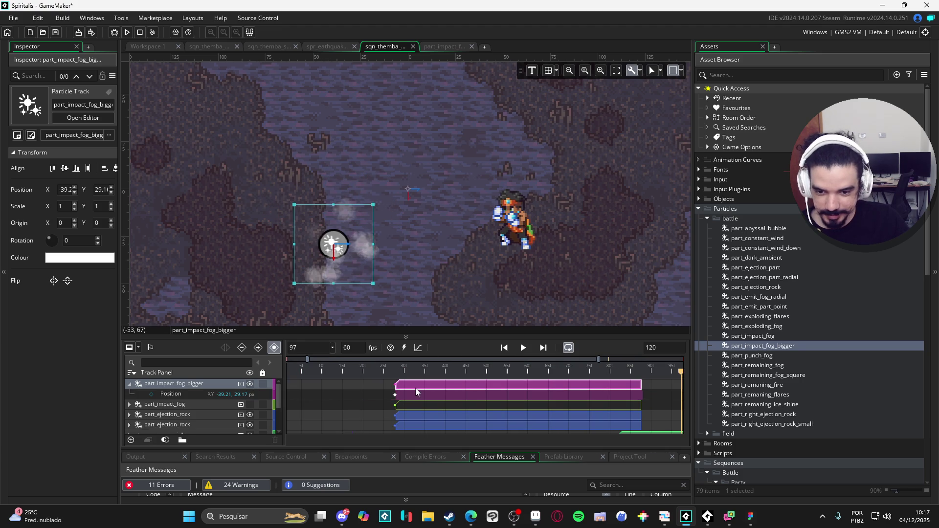
left_click(129, 384)
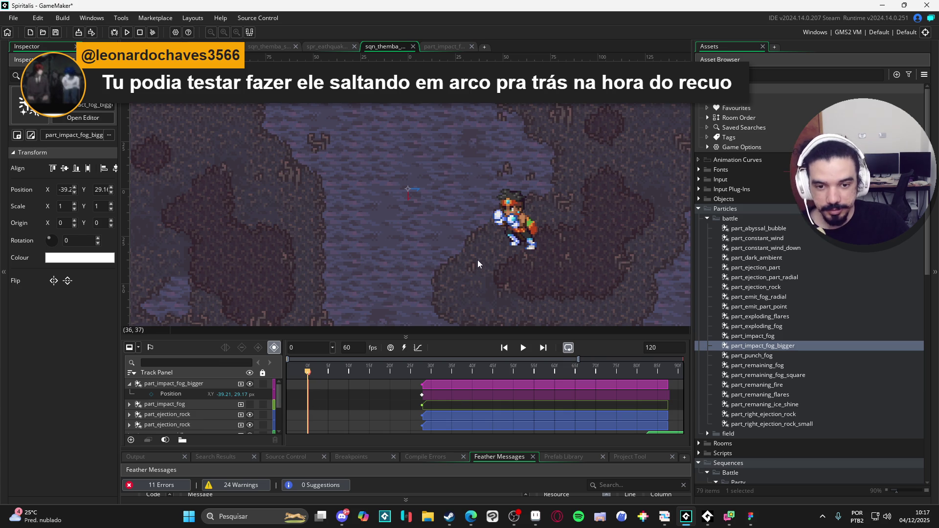
scroll(477, 259, "down", 3)
scroll(440, 264, "up", 2)
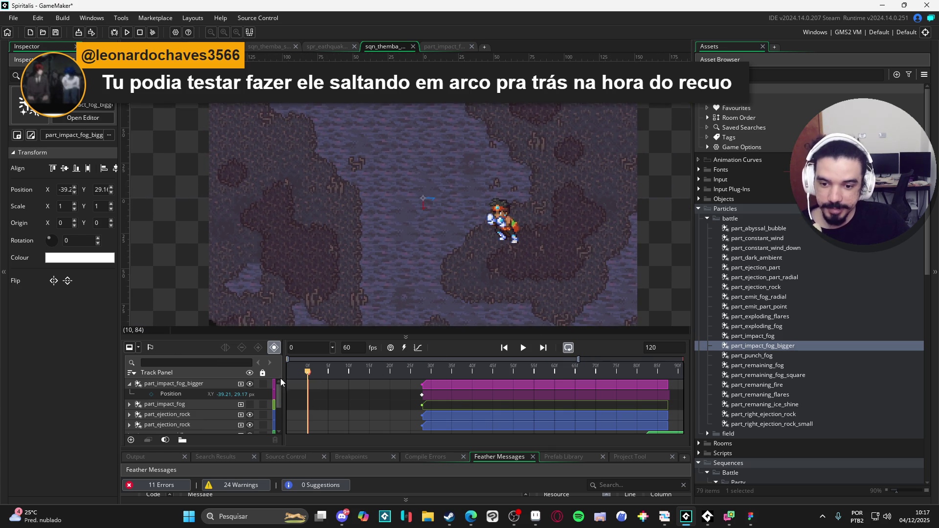
key("space")
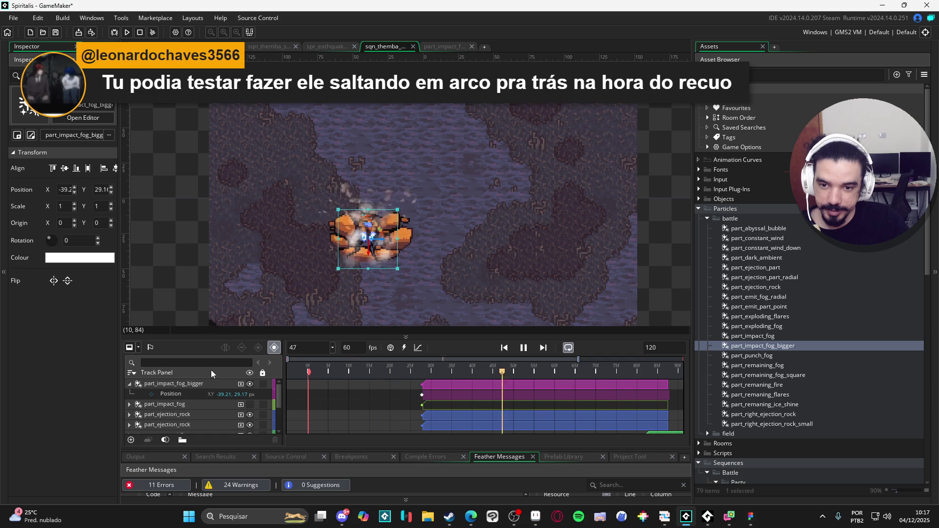
key("space")
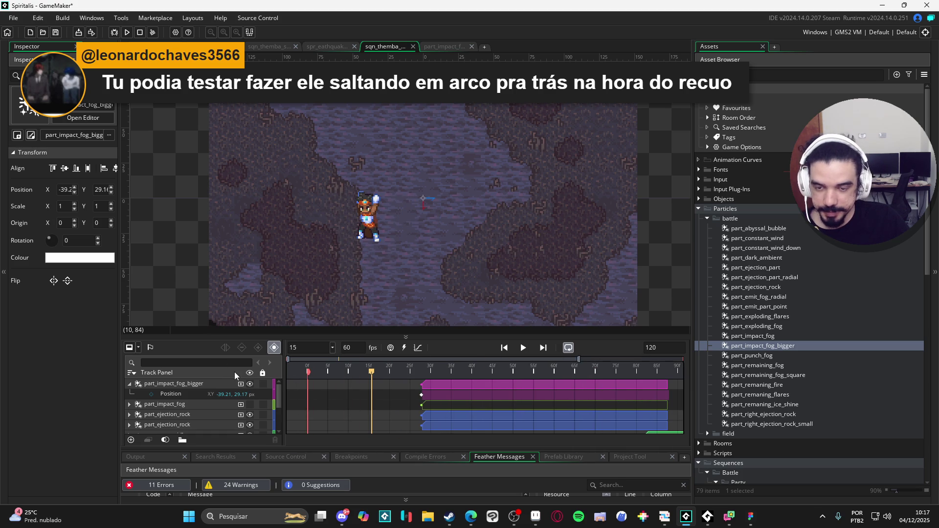
key("Home")
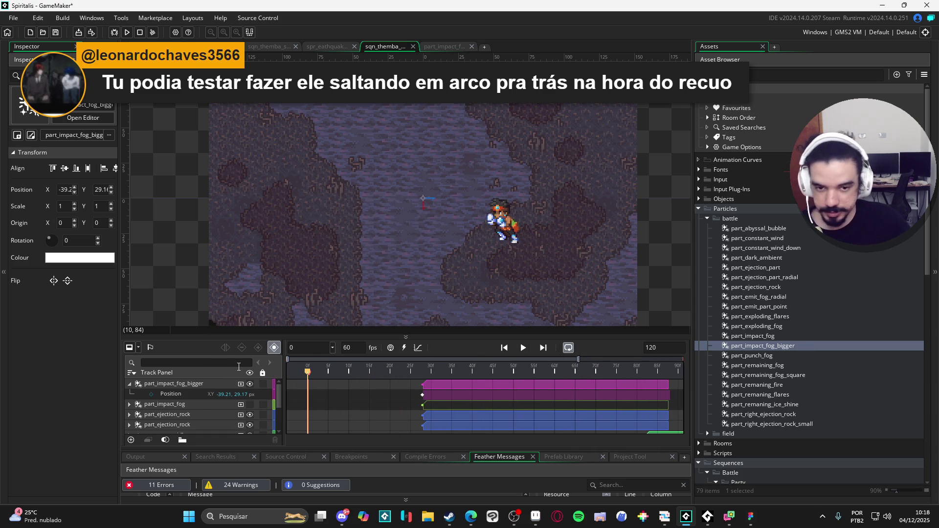
scroll(429, 278, "up", 2)
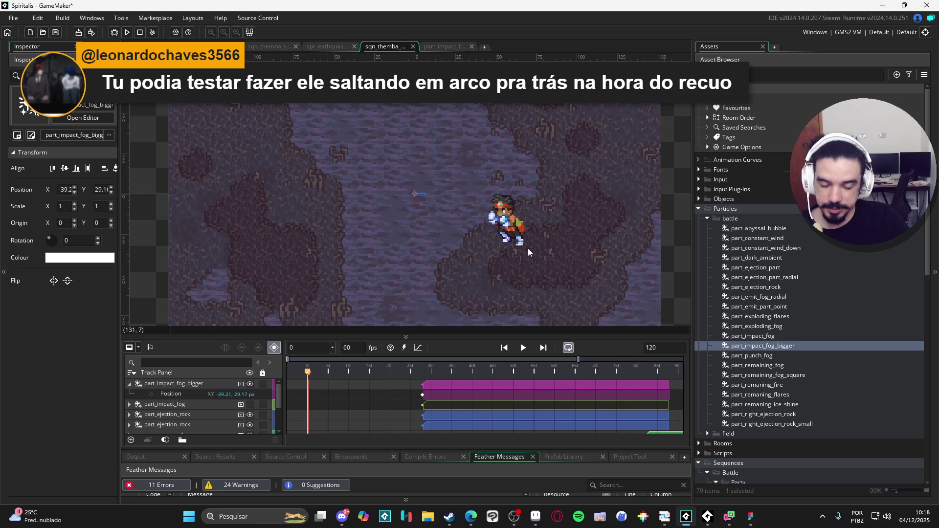
scroll(498, 283, "down", 1)
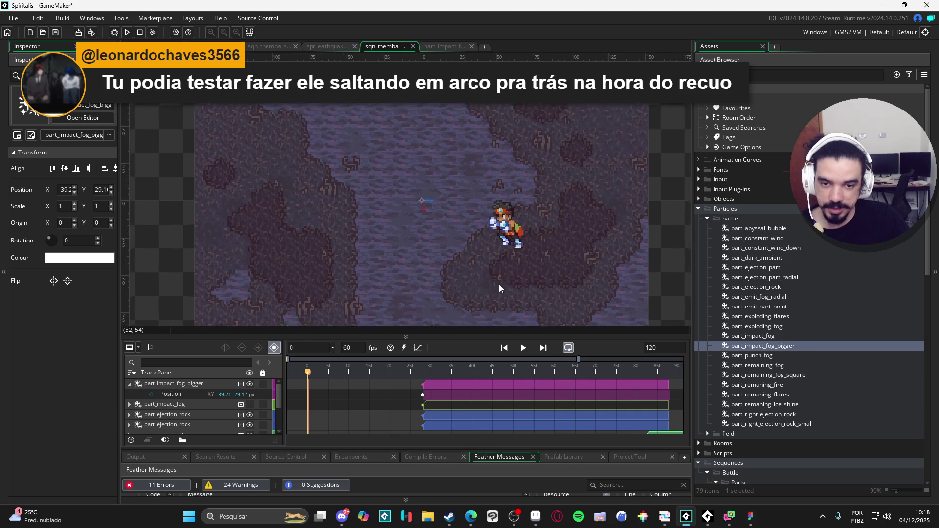
scroll(498, 284, "down", 1)
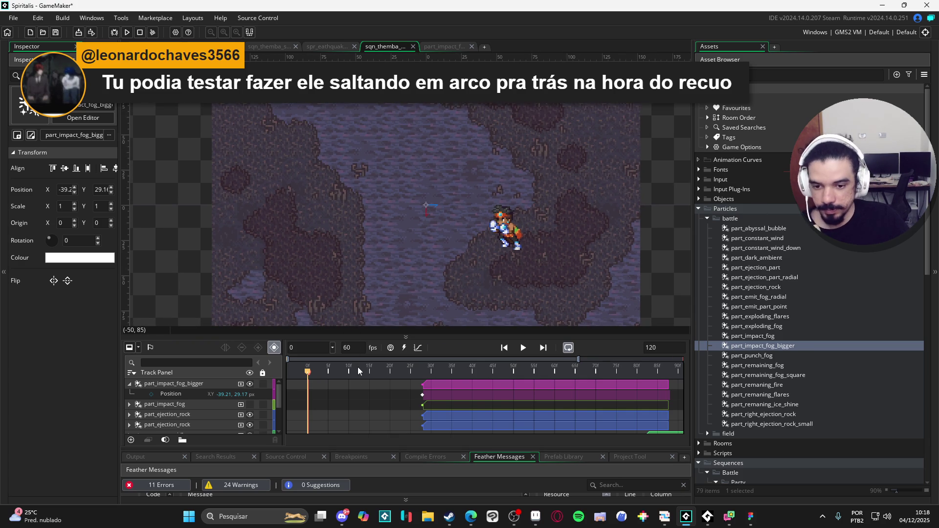
key("space")
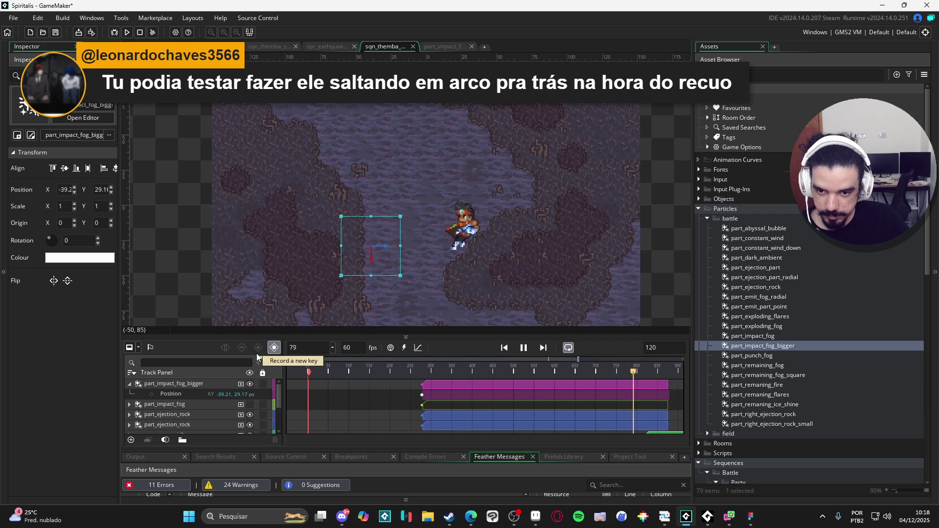
key("space")
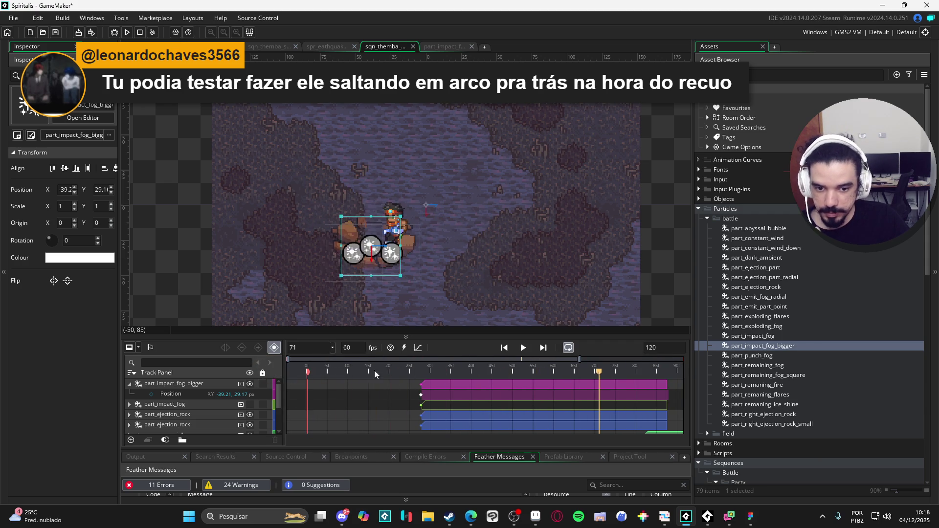
left_click(408, 373)
- Inspect the part_impact_fog_bigger emitter's speed settings, then replay the earthquake sequence
double_click(770, 345)
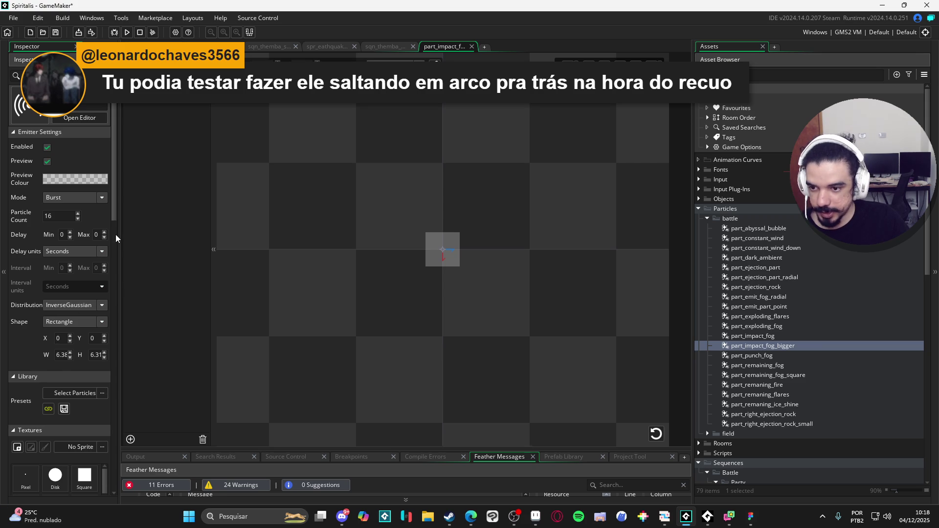
scroll(115, 234, "down", 10)
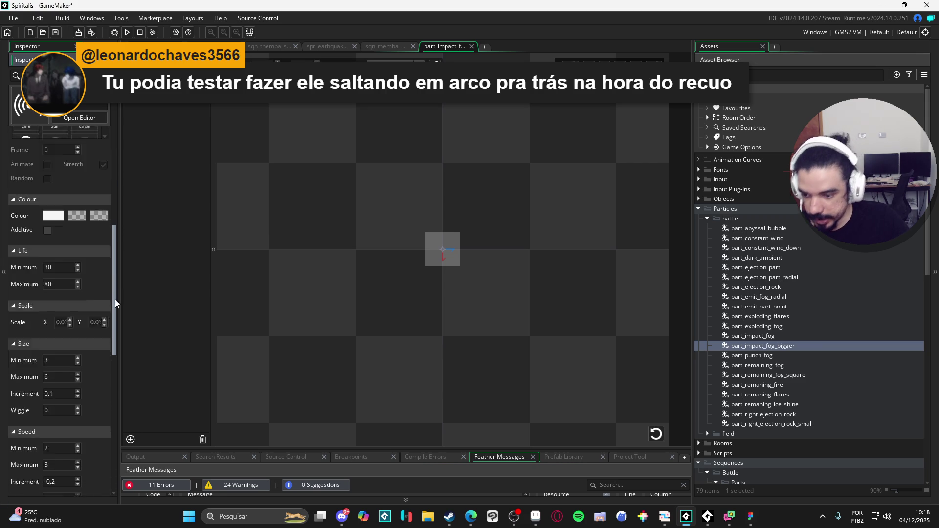
scroll(115, 300, "down", 3)
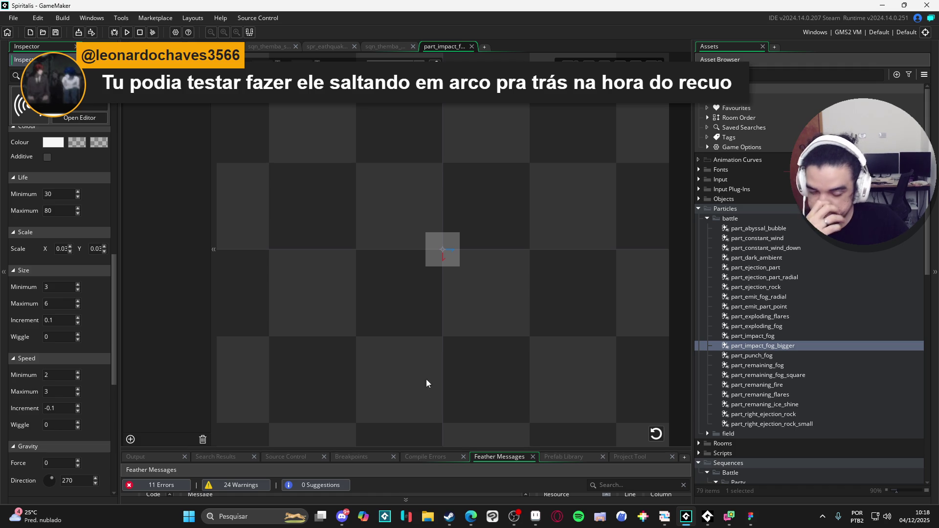
left_click(389, 48)
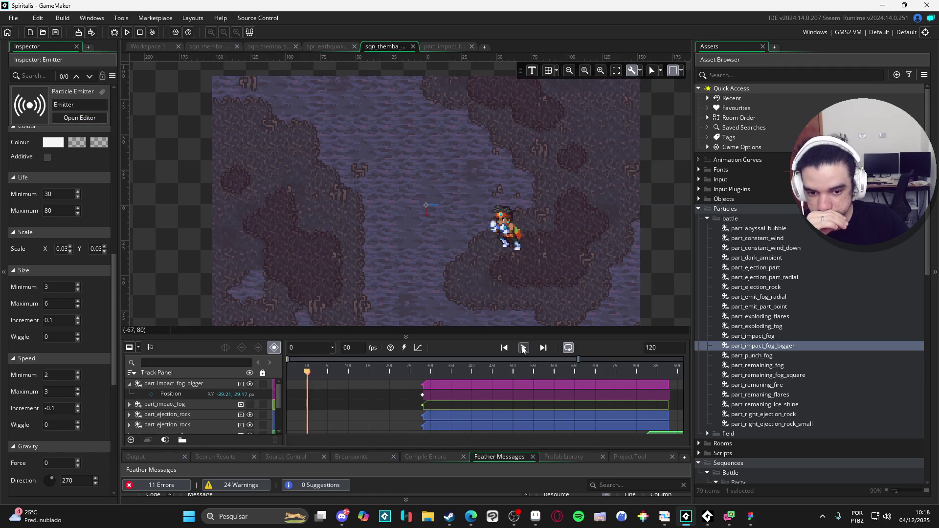
left_click(523, 347)
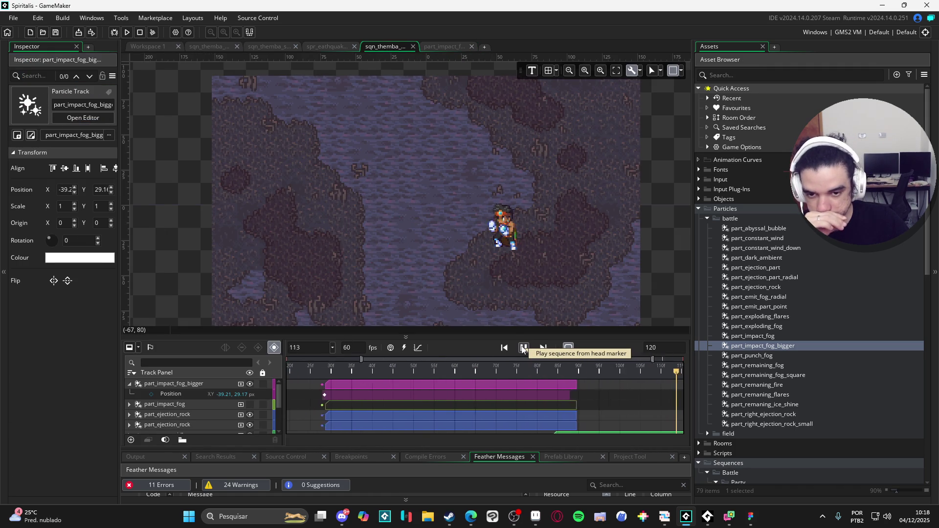
left_click(523, 348)
- Set the bigger fog's speed increment to -0.15 and preview the earthquake sequence
left_click(770, 347)
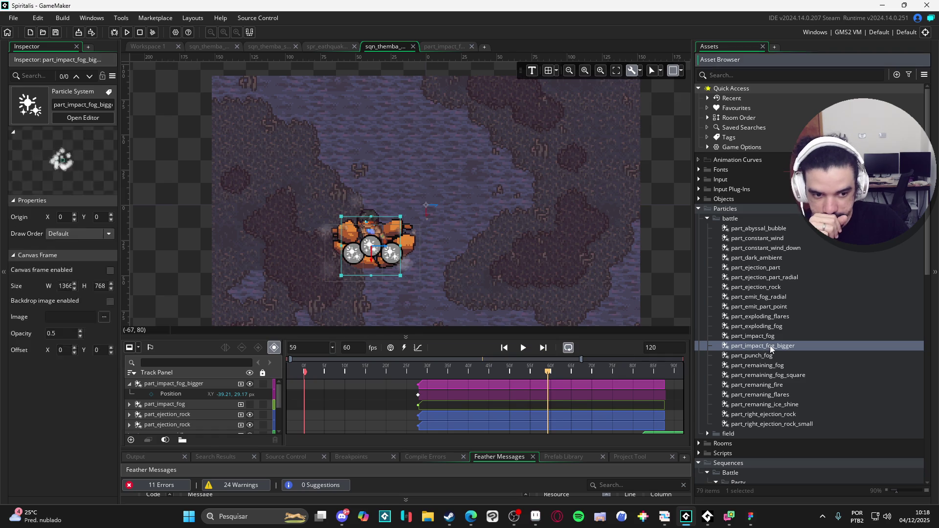
double_click(771, 346)
scroll(113, 286, "down", 5)
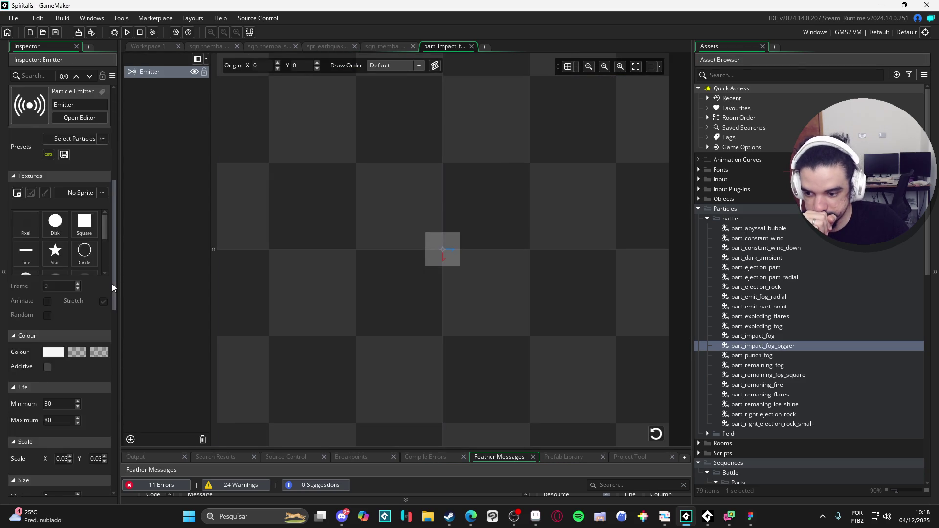
scroll(112, 286, "down", 2)
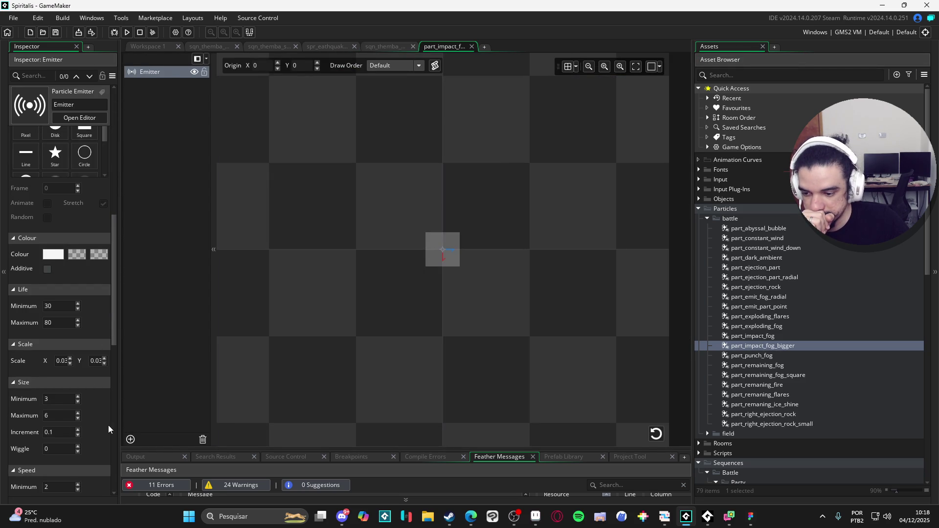
scroll(108, 424, "down", 2)
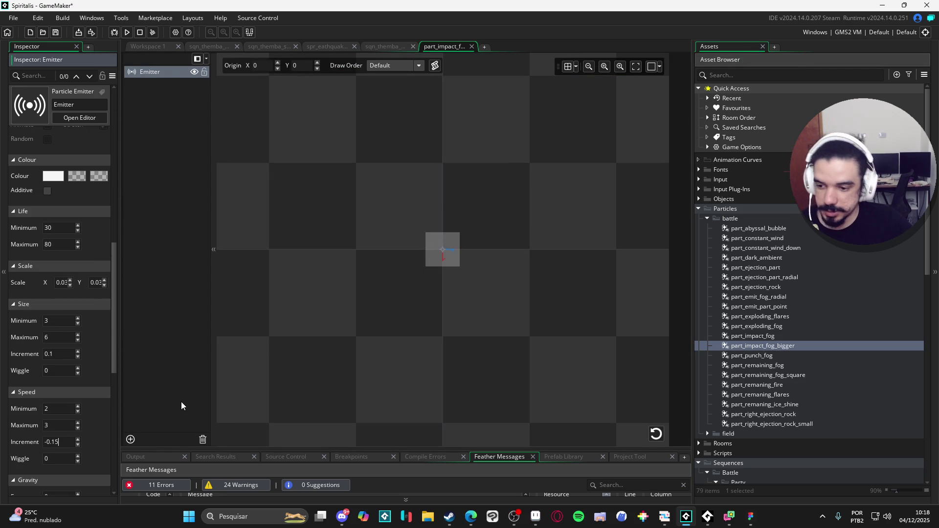
left_click(656, 435)
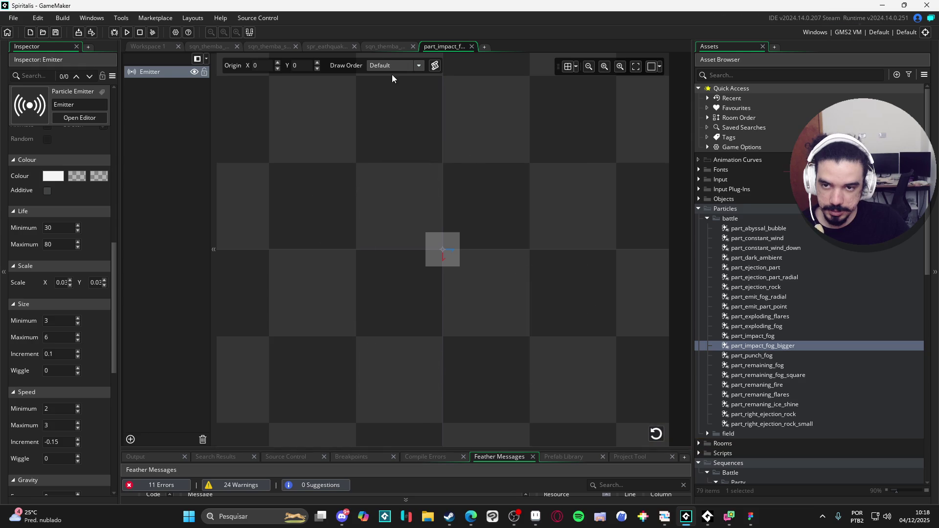
left_click(377, 47)
left_click(524, 348)
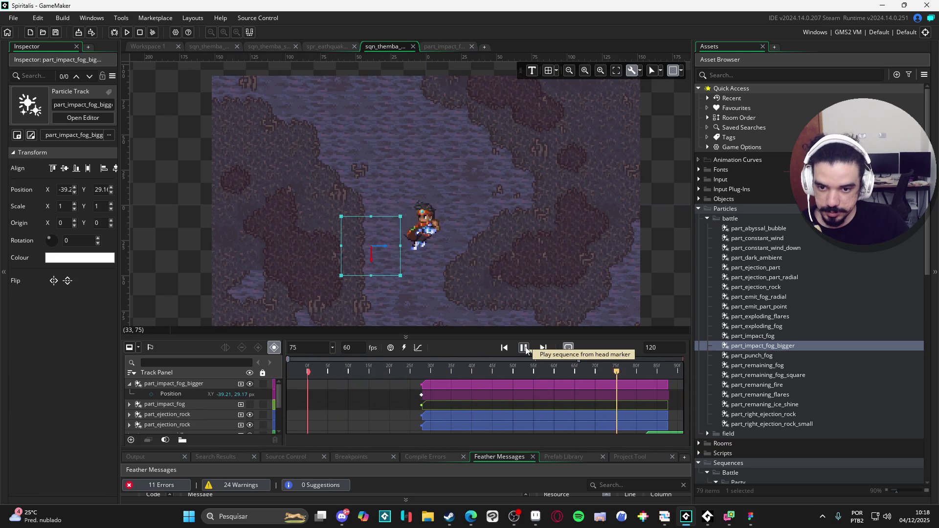
- Replay the earthquake sequence, check the other Themba sequences, and open the spr_eathquak sprite
left_click(525, 348)
left_click(523, 348)
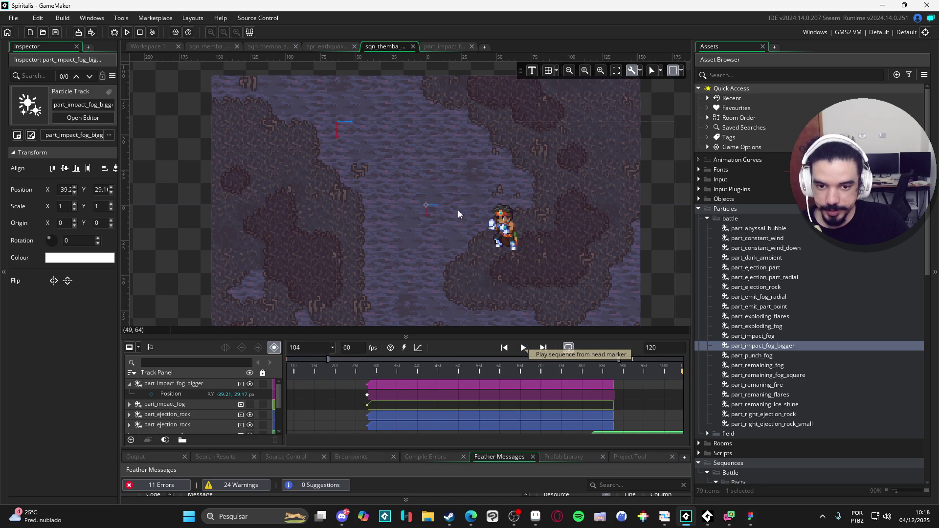
left_click(327, 49)
left_click(286, 46)
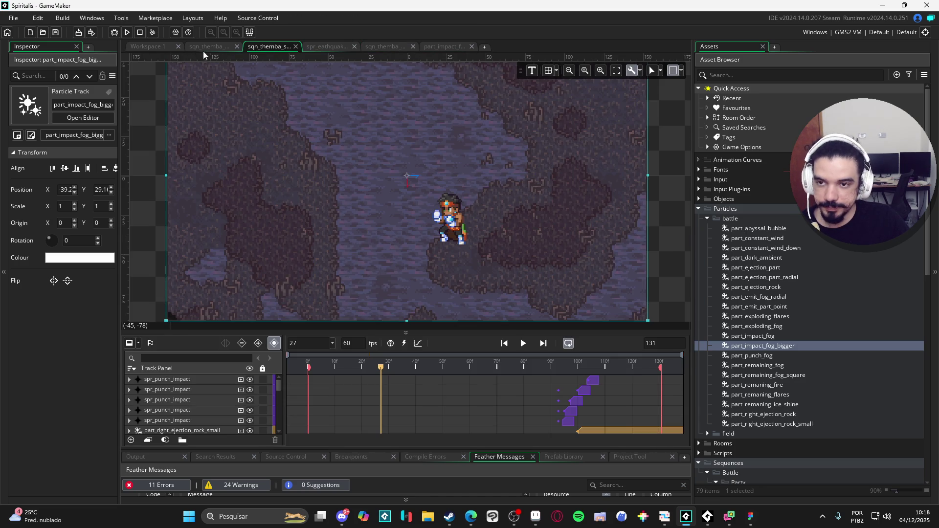
left_click(205, 46)
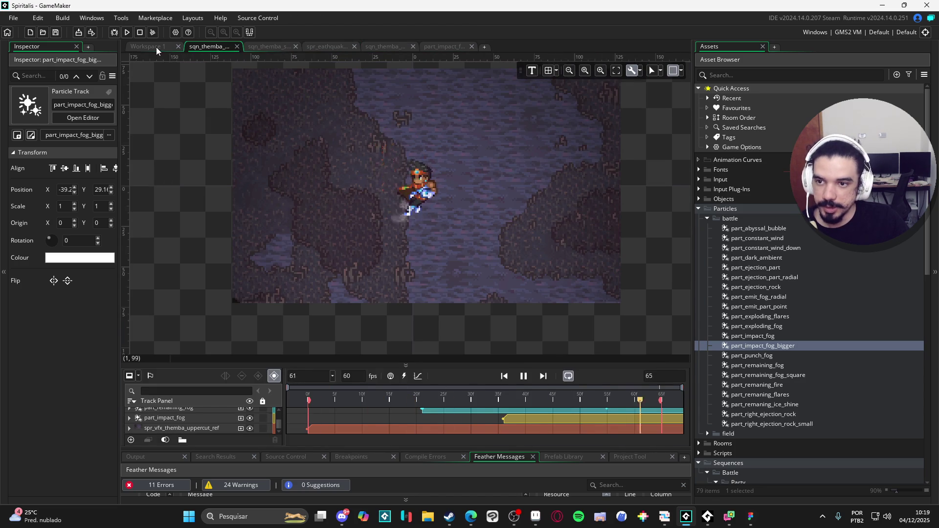
left_click(327, 47)
- Play sqn_zeh_thunderstorm from the zeh folder with an enlarged canvas, then return to part_impact_fog_bigger
scroll(787, 386, "down", 10)
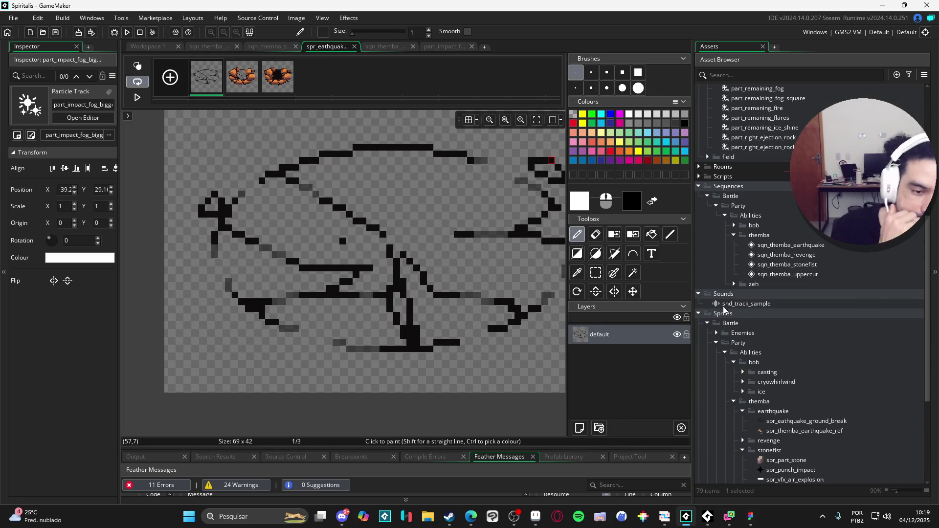
left_click(734, 284)
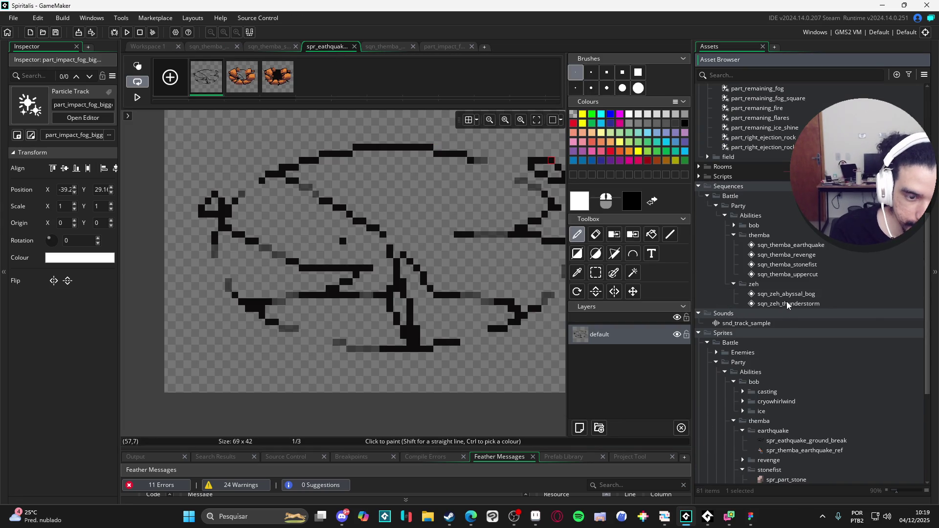
double_click(812, 303)
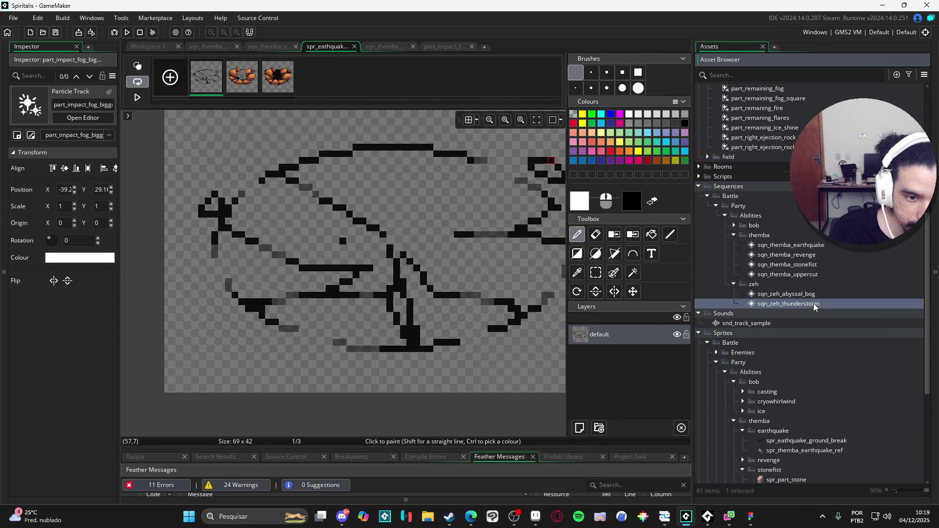
scroll(434, 167, "up", 2)
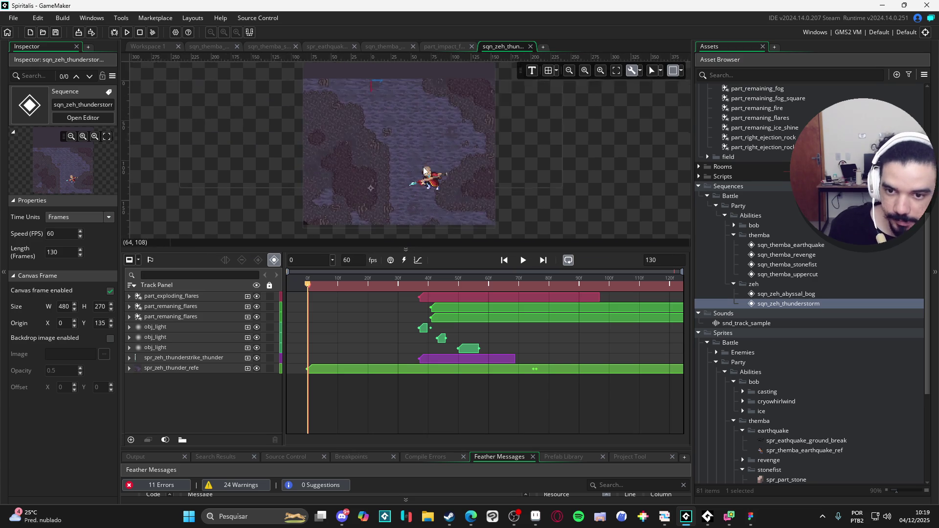
left_click(522, 261)
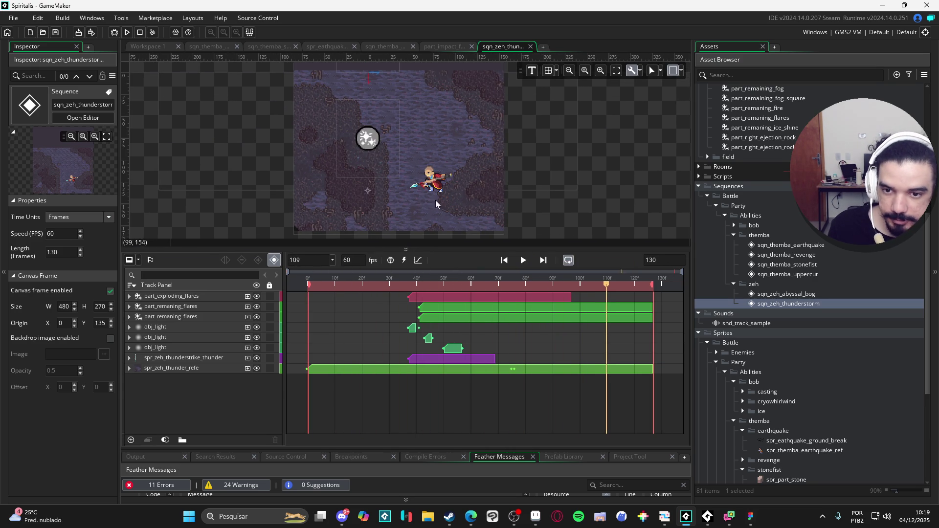
scroll(392, 187, "up", 2)
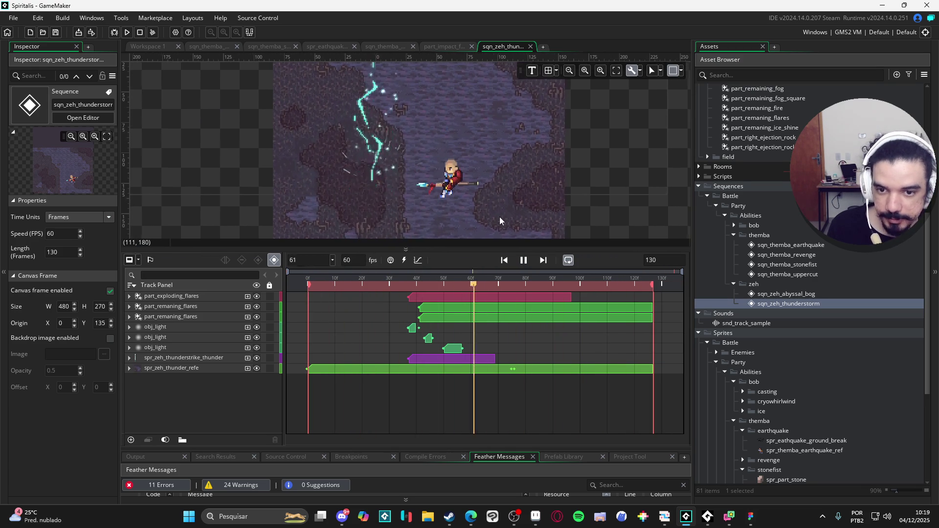
left_click_drag(507, 253, 503, 386)
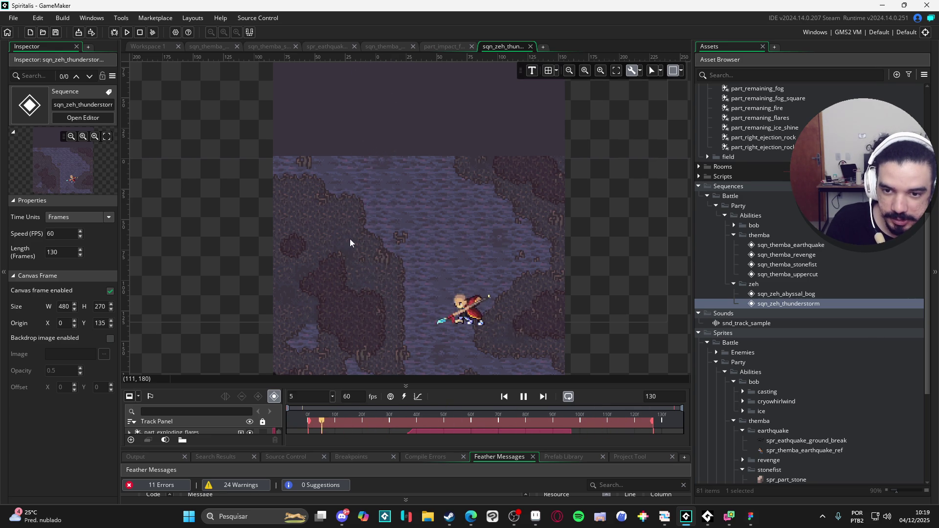
left_click(447, 46)
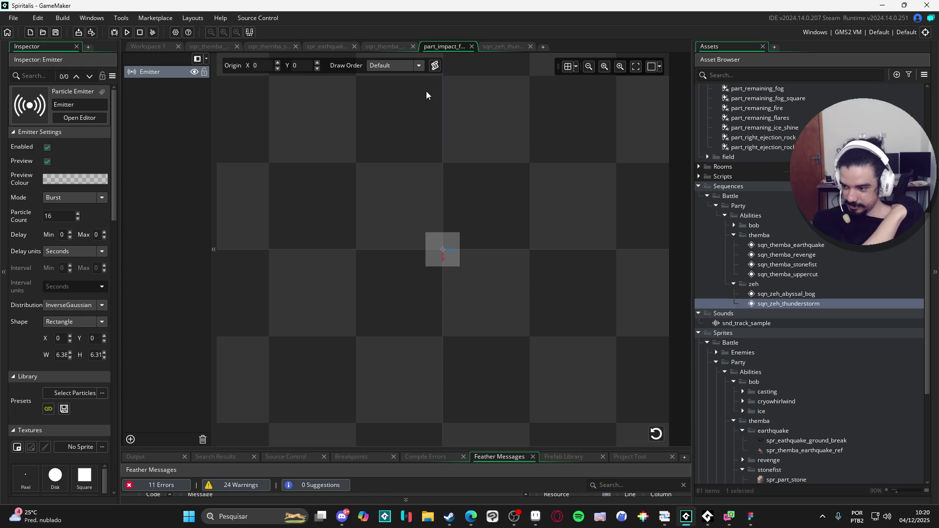
- Cycle through the thunderstorm, fog and earthquake sprite tabs, then play the punch-impact sequence
left_click(485, 46)
left_click(440, 48)
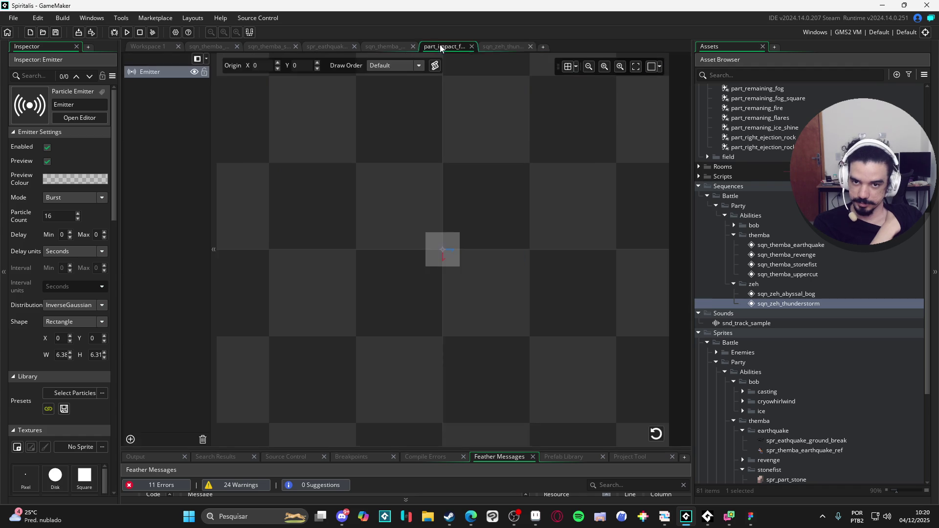
left_click(389, 45)
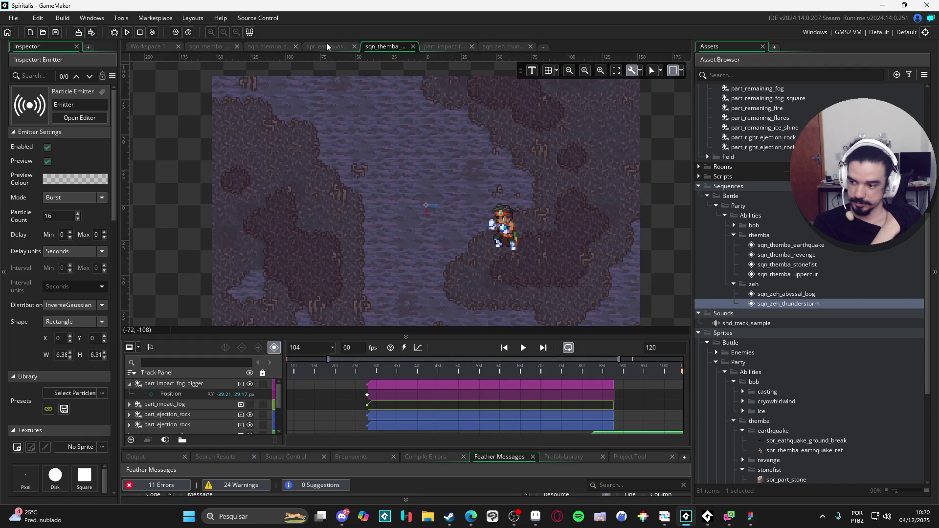
left_click(327, 45)
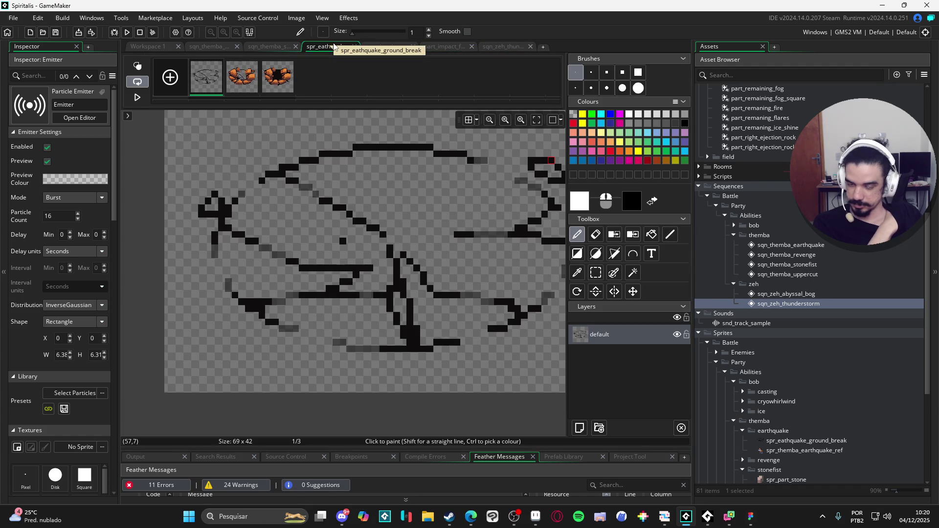
left_click(289, 48)
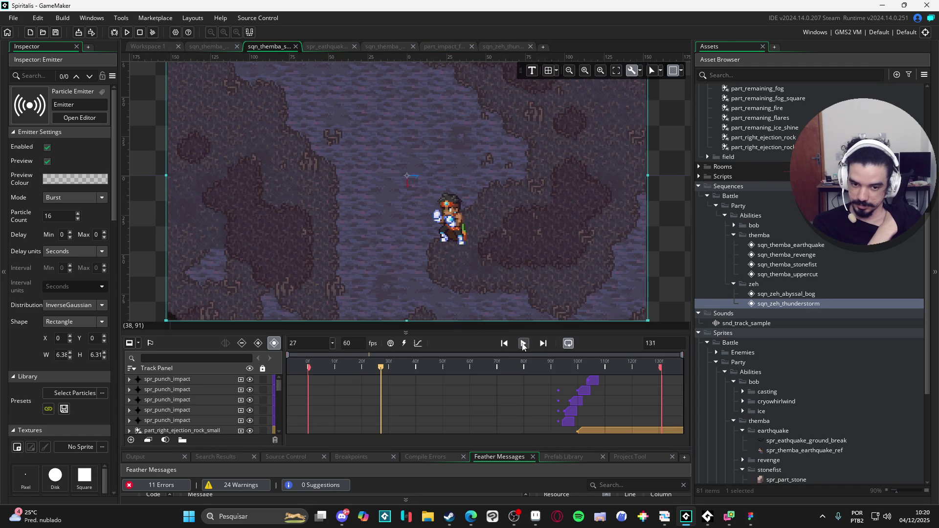
left_click(523, 343)
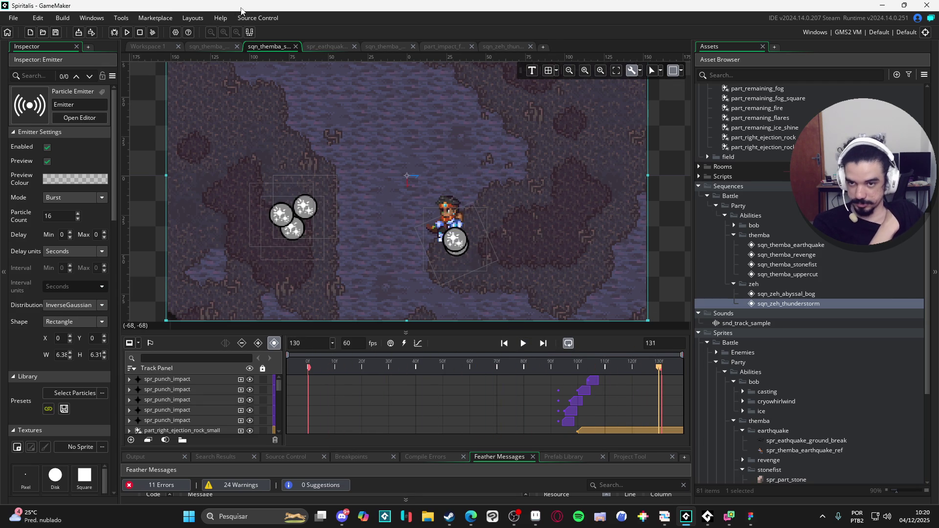
- Check the other Themba sequence and workspace, then play the earthquake sequence from the start
left_click(202, 46)
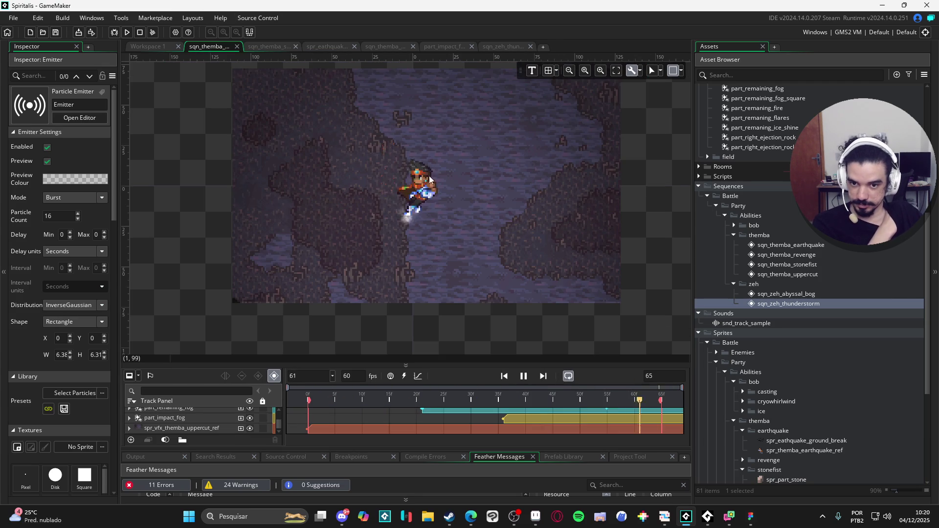
left_click(152, 47)
left_click(318, 45)
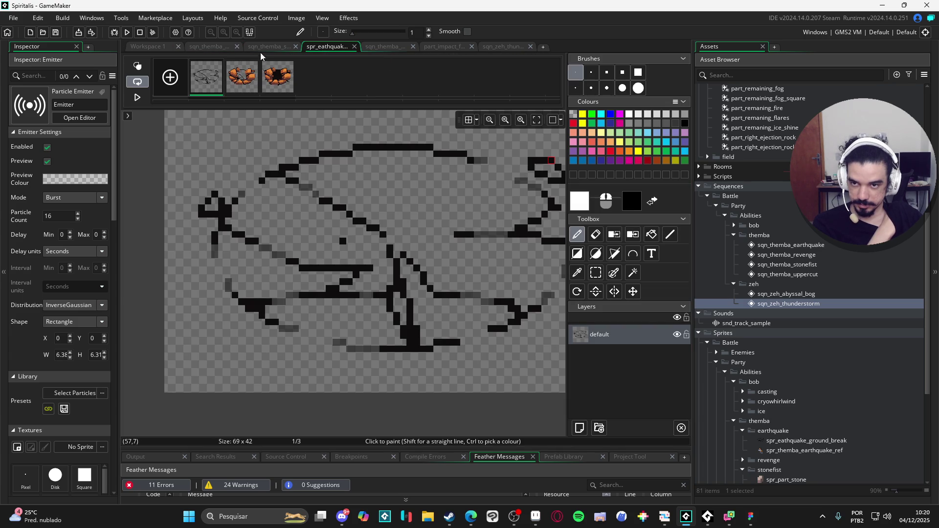
left_click(385, 46)
left_click(524, 350)
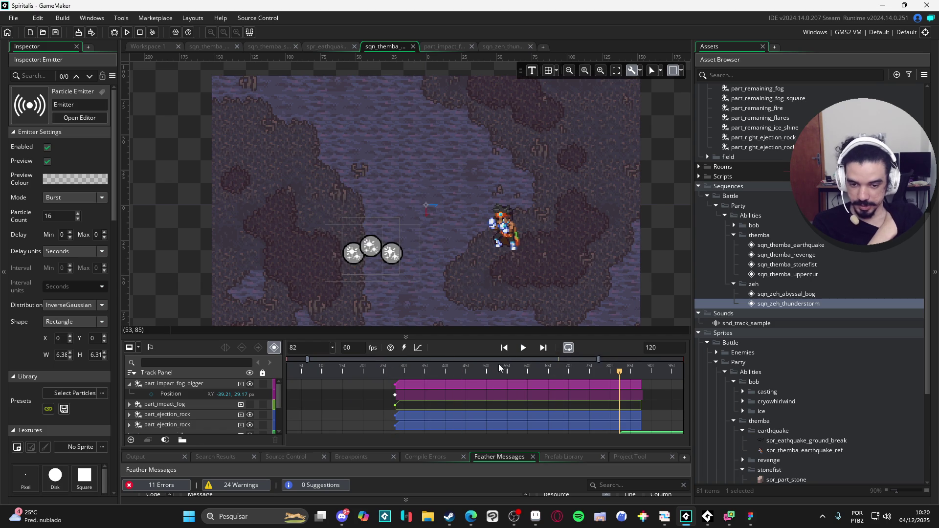
- Replay and rewind the earthquake sequence, then collapse and select the part_impact_fog_bigger track
key("space")
key("space")
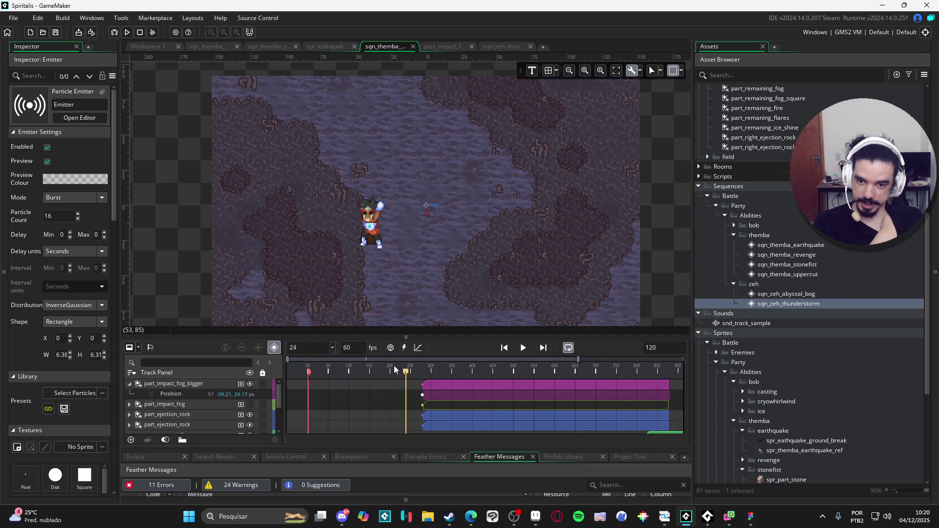
key("space")
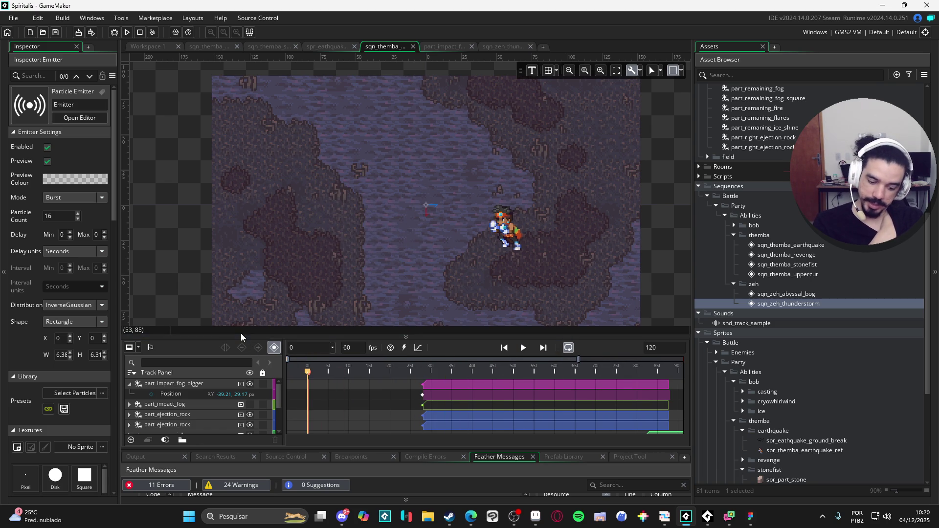
left_click(523, 348)
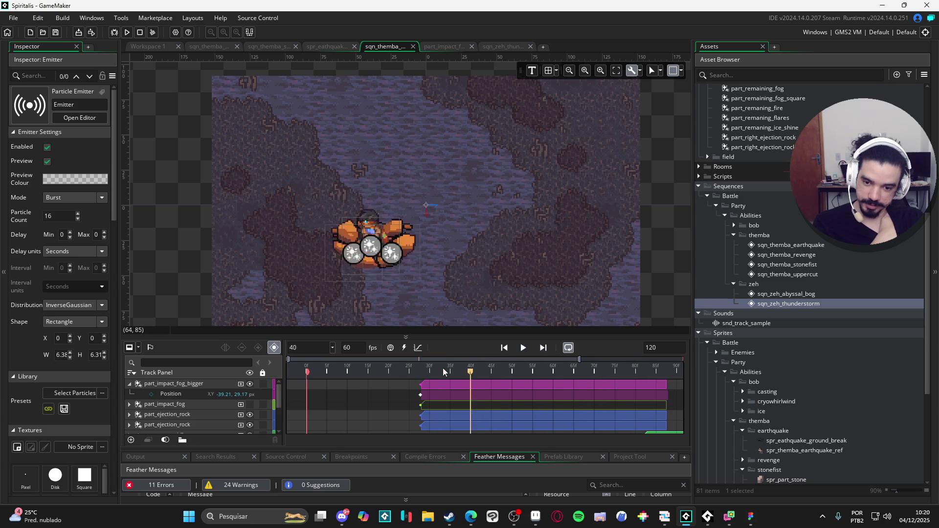
key("space")
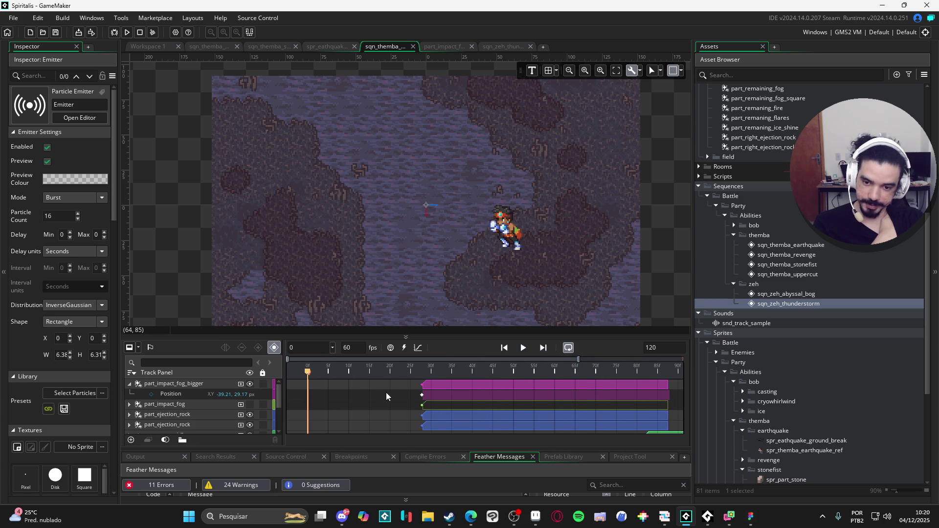
left_click(130, 384)
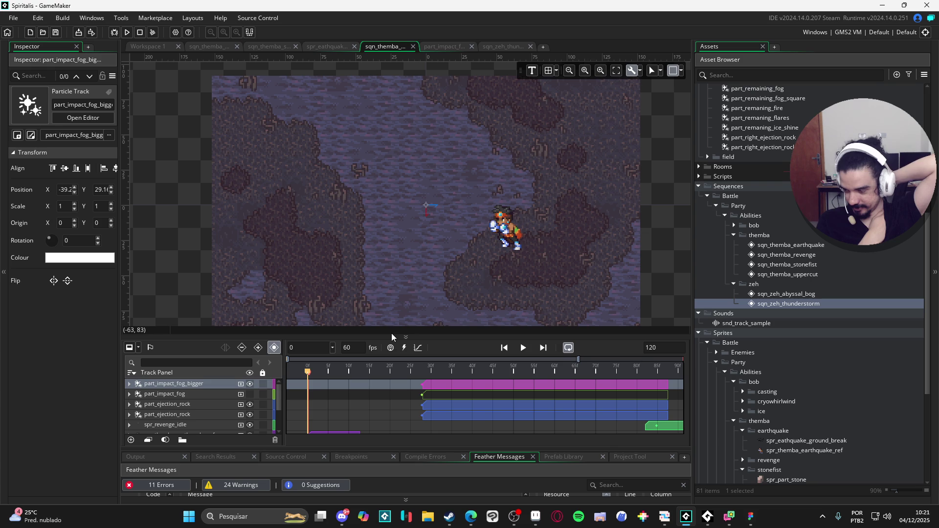
left_click(521, 348)
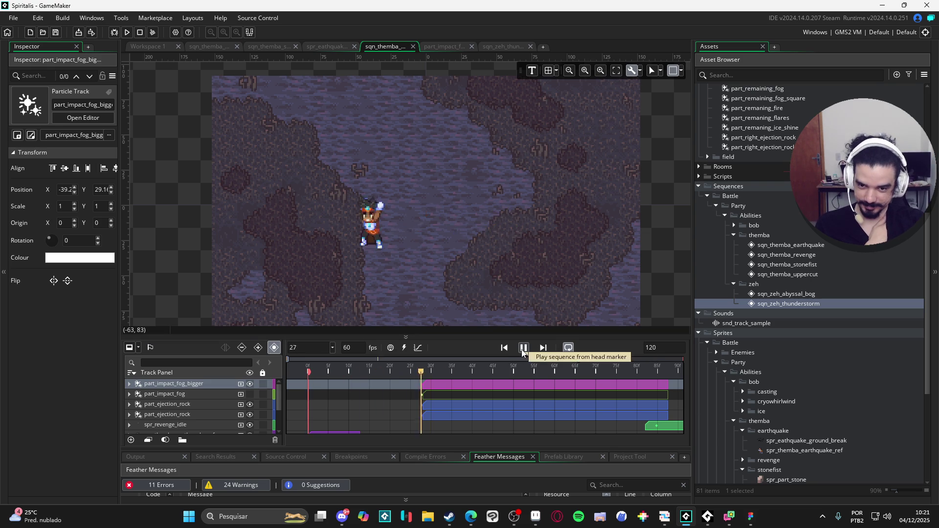
left_click(523, 348)
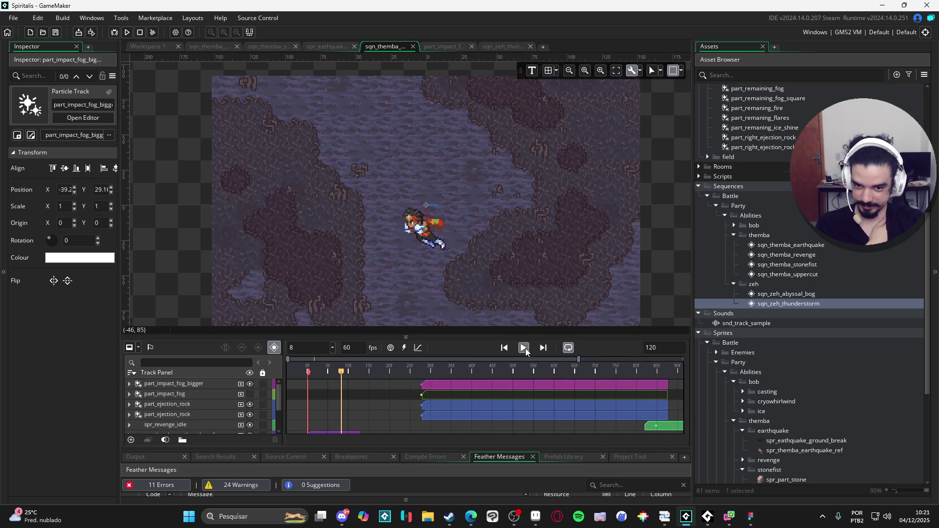
left_click(525, 348)
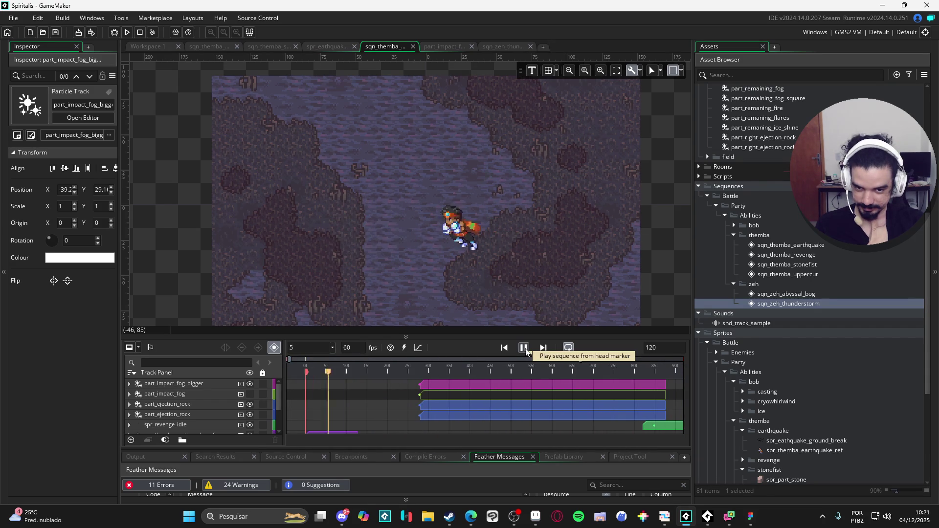
left_click(523, 348)
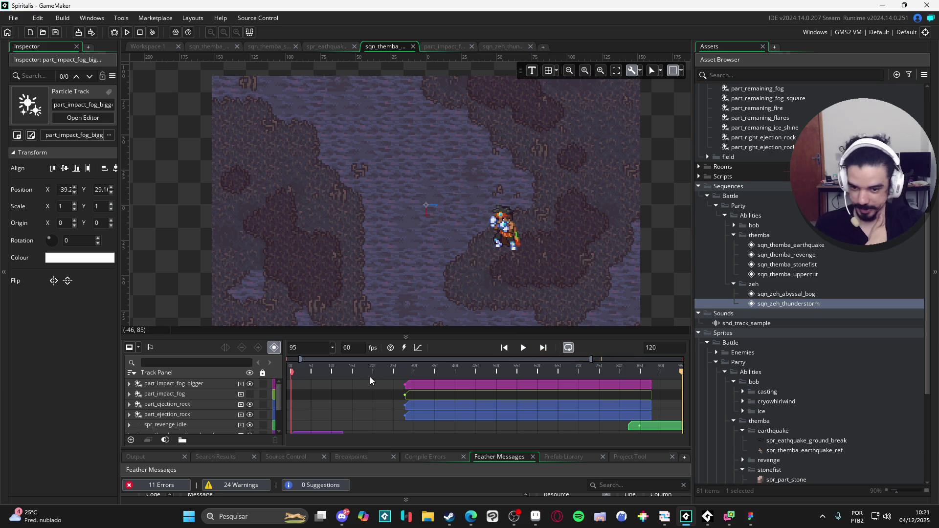
left_click_drag(374, 374, 285, 371)
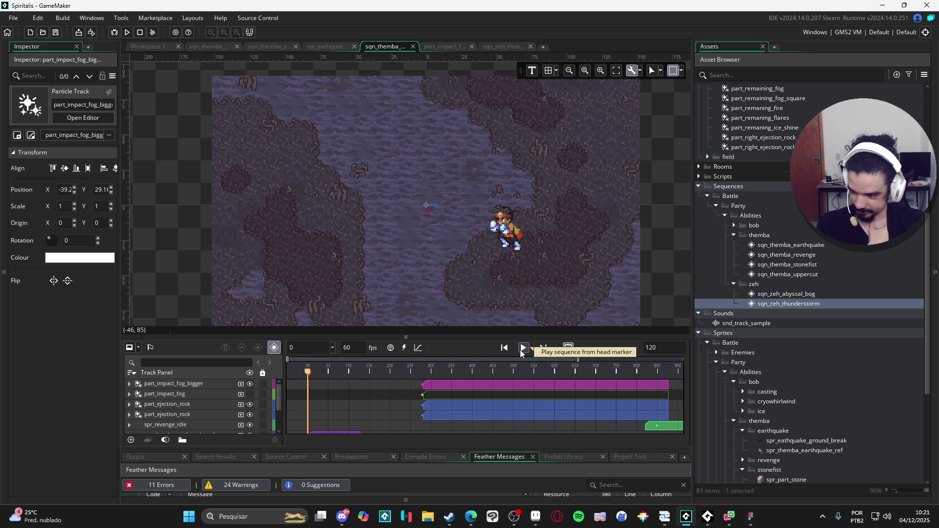
left_click(523, 348)
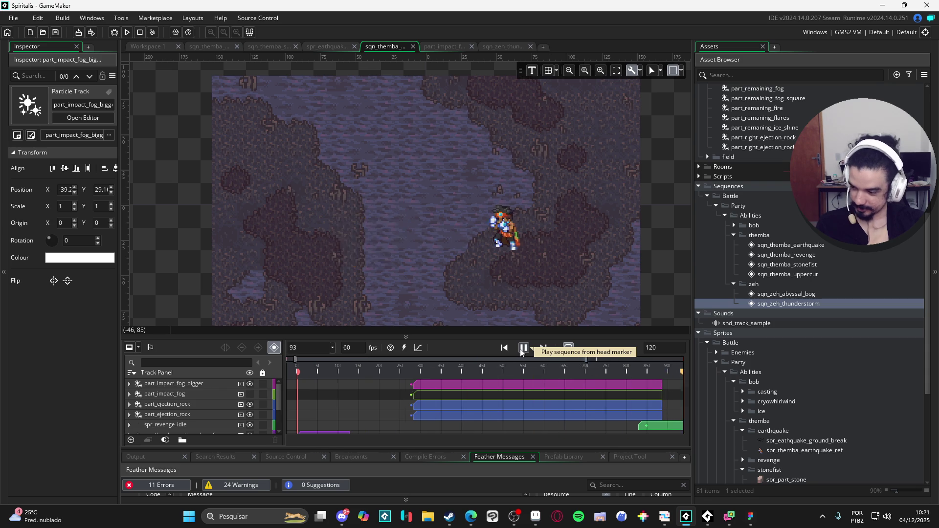
left_click(521, 352)
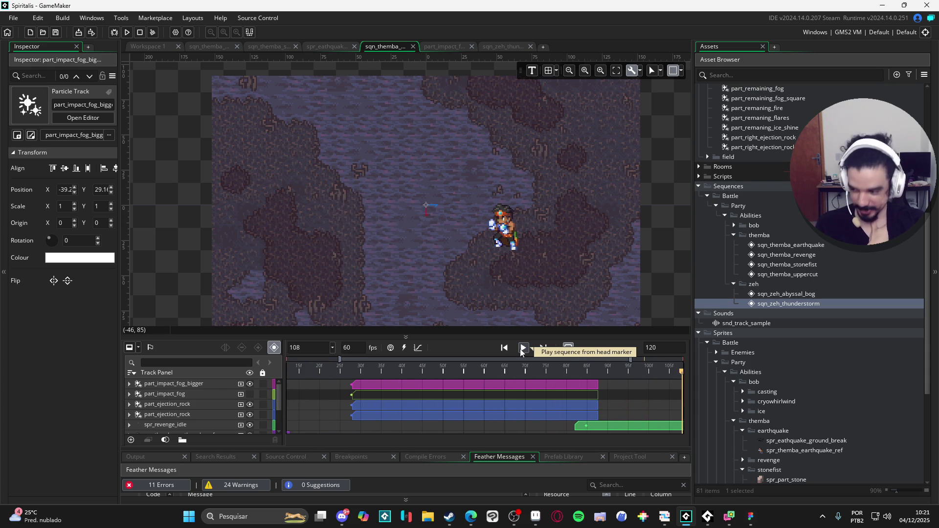
key("Home")
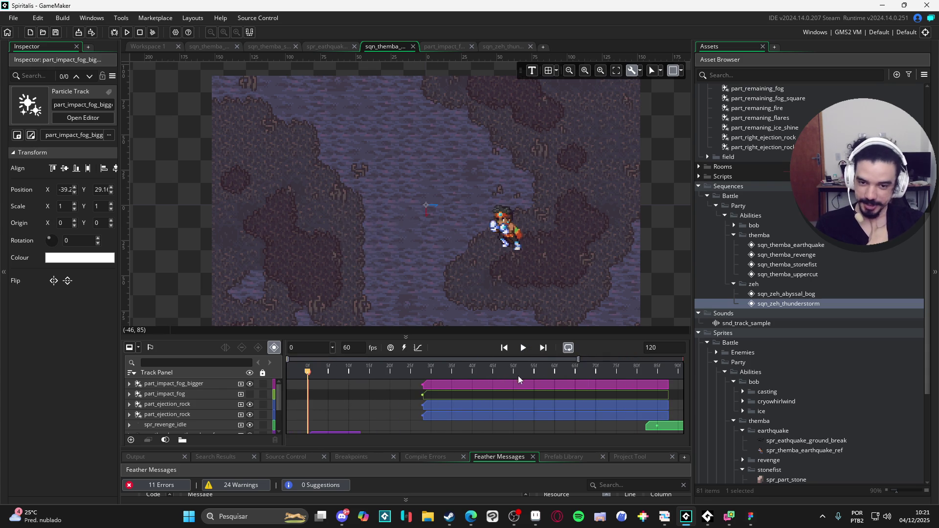
left_click(523, 352)
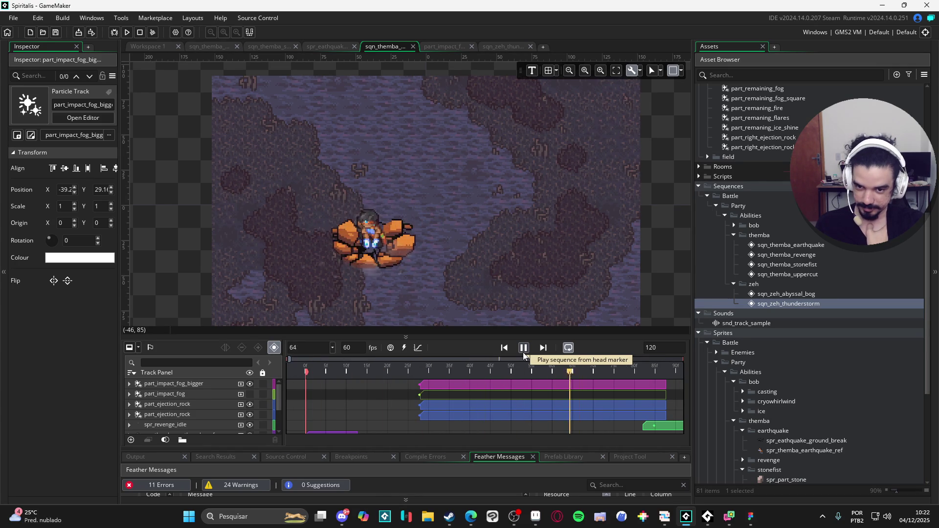
left_click(523, 348)
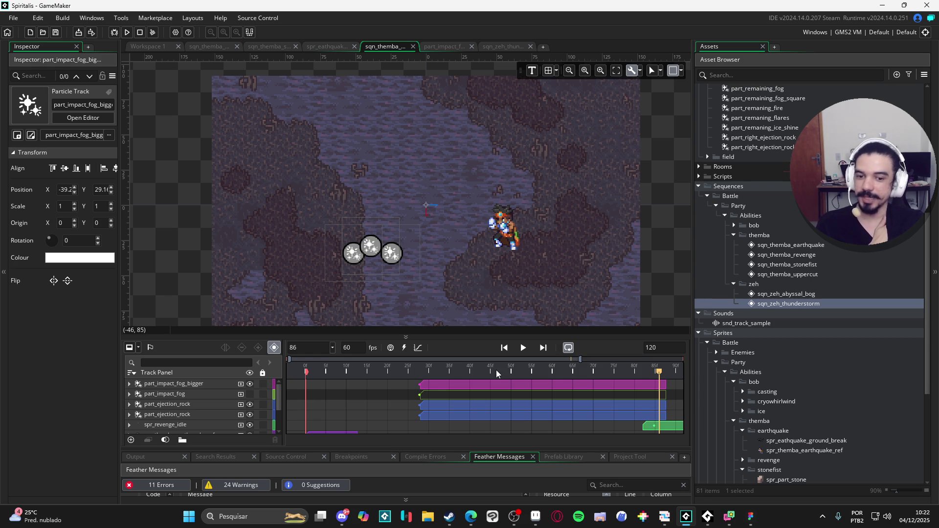
mouse_move(496, 369)
left_mouse_down()
mouse_move(356, 379)
mouse_move(304, 371)
left_mouse_up()
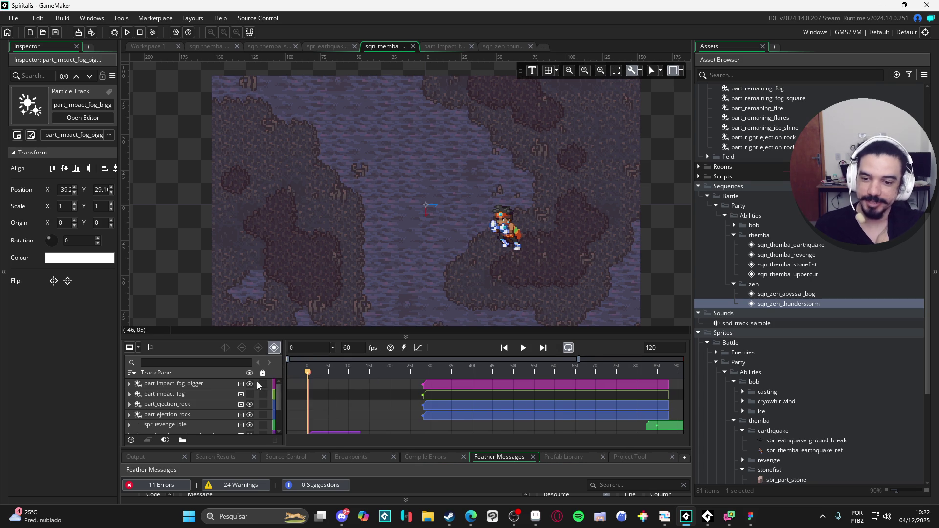
- Preview the earthquake sequence and rewind the playhead to frame 0
left_click(522, 348)
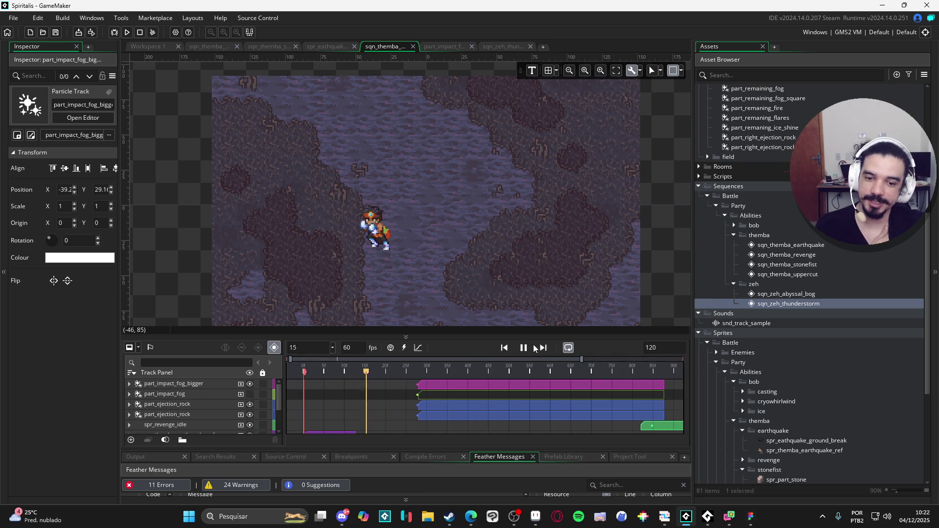
left_click(524, 348)
left_click_drag(404, 373, 230, 374)
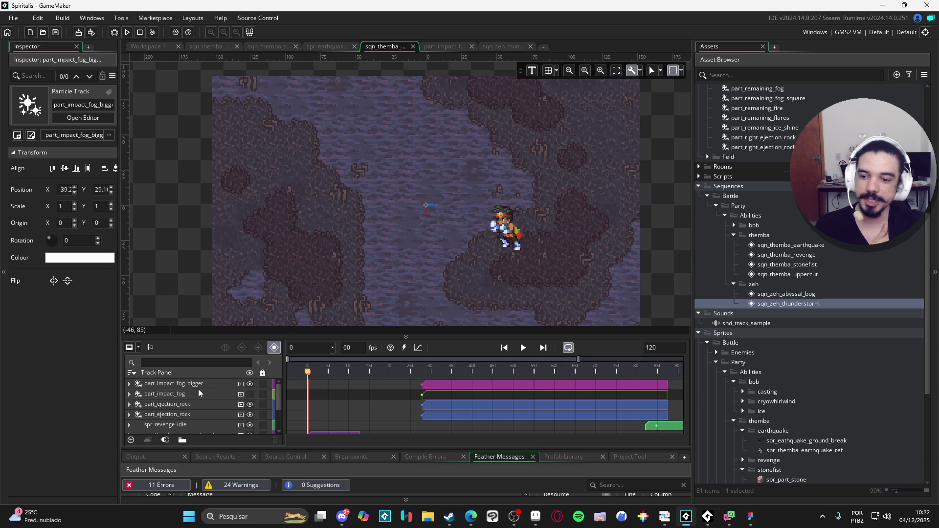
- Hide the original part_impact_fog track and preview the bigger fog alone from frame 0
left_click(249, 394)
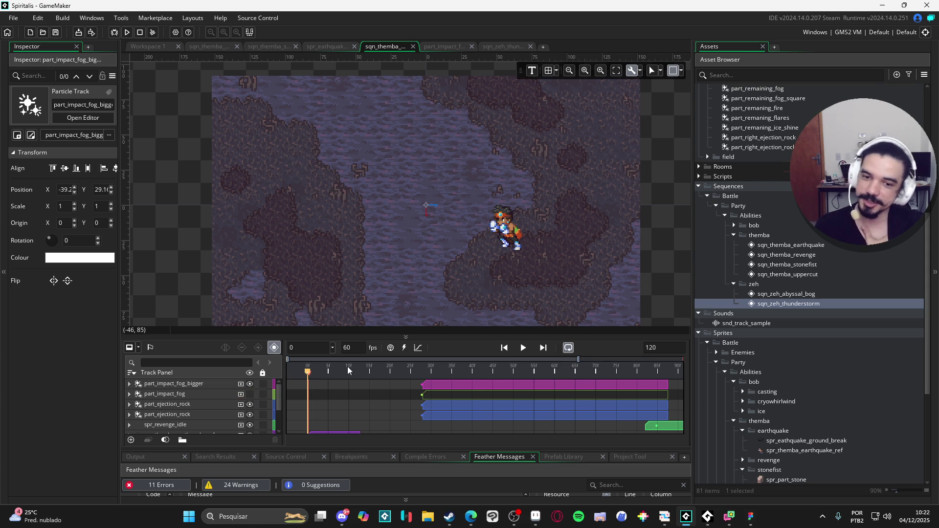
left_click(521, 348)
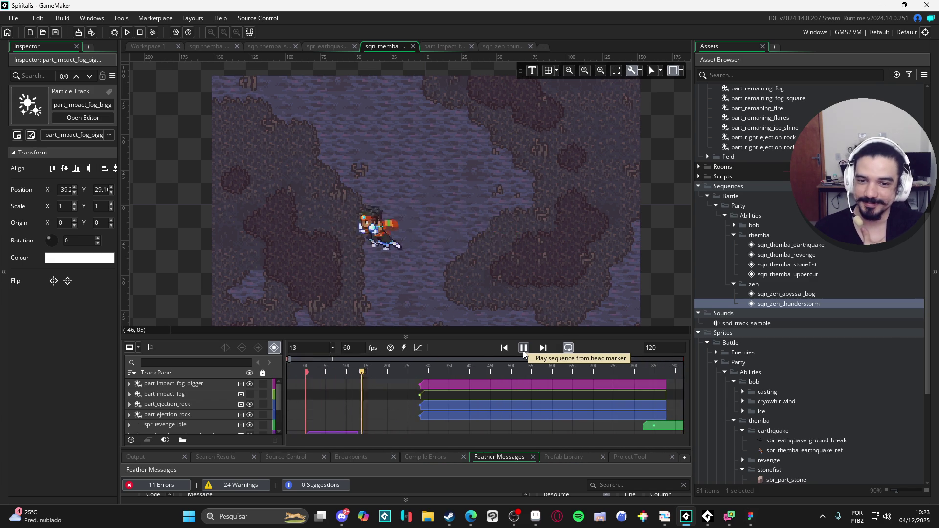
left_click(524, 351)
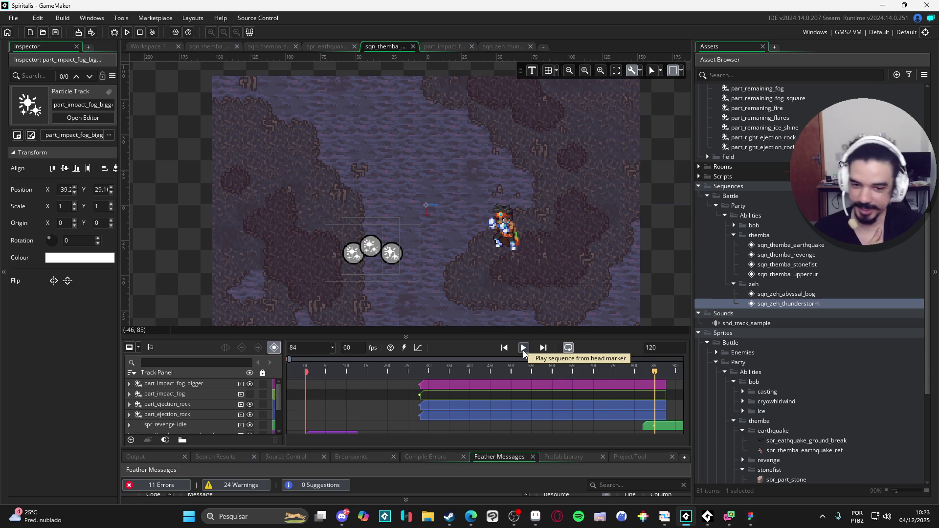
left_click_drag(481, 372, 190, 371)
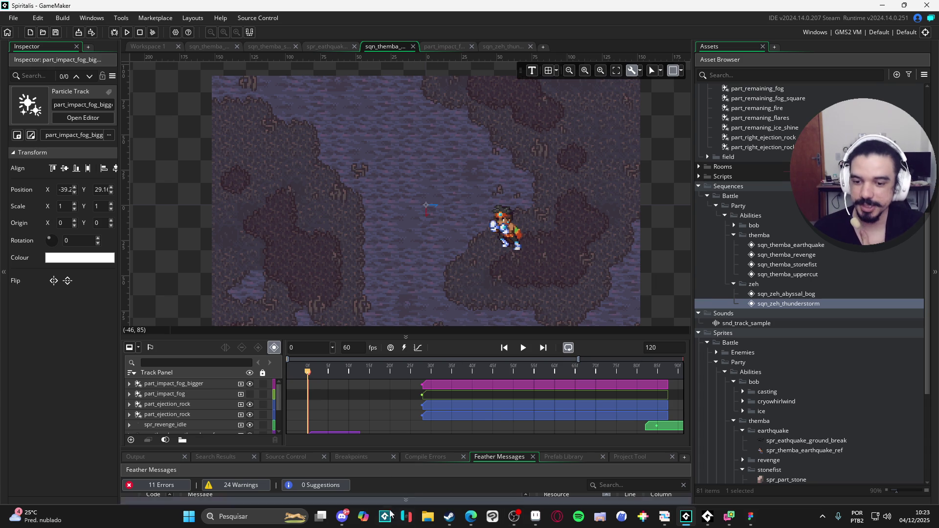
scroll(346, 408, "down", 2)
scroll(348, 407, "up", 2)
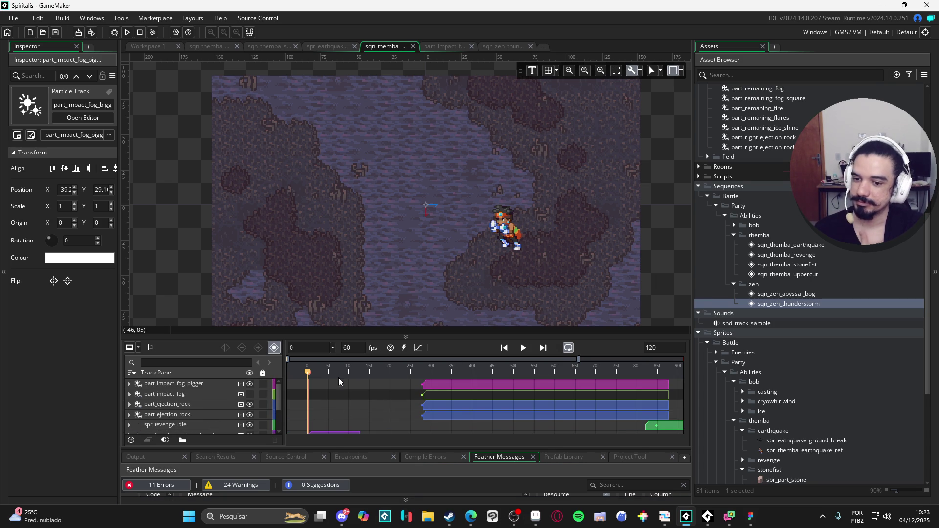
left_click_drag(342, 371, 257, 373)
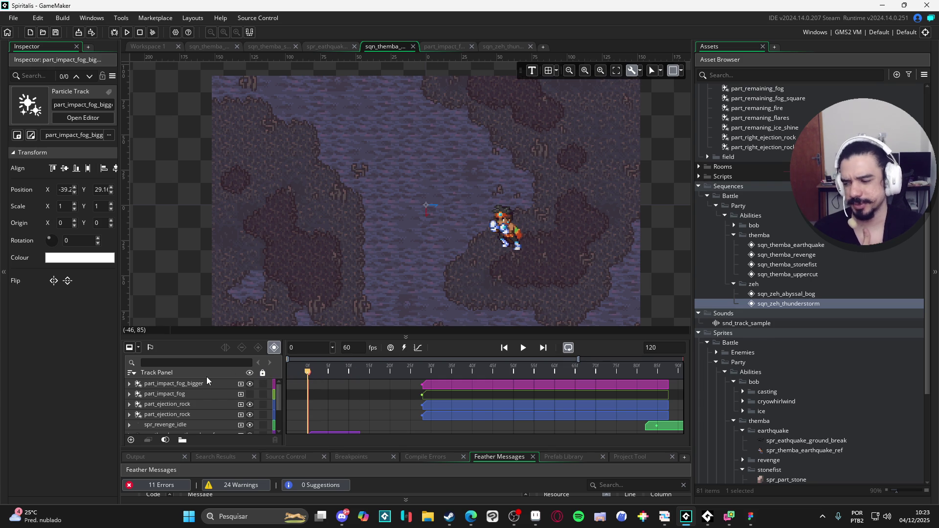
left_click(522, 348)
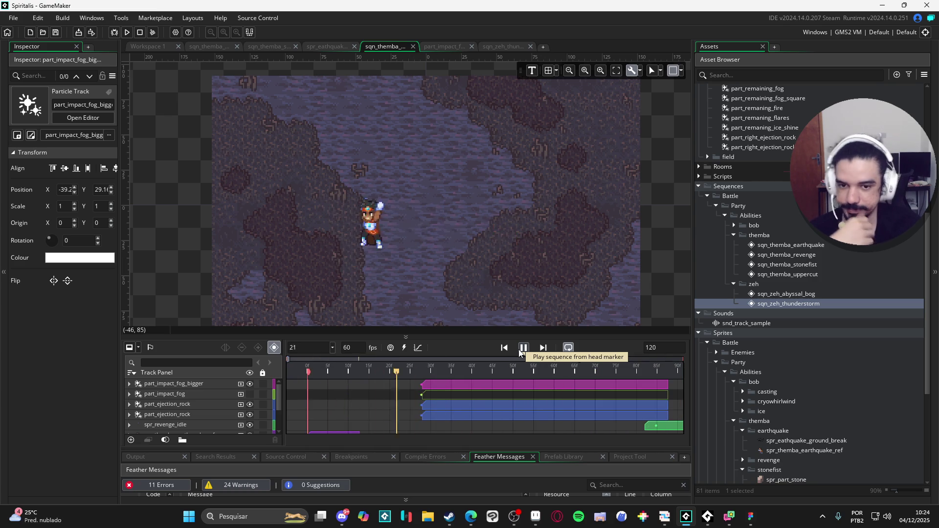
left_click(522, 348)
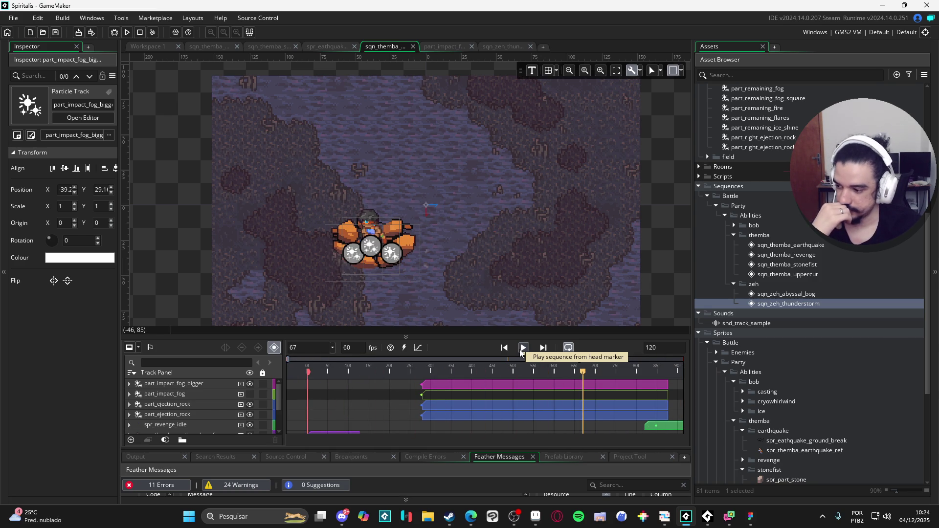
- Browse the revenge and zeh sprite folders, including abyssal_bog and thunderstrike, then collapse them
scroll(795, 358, "down", 6)
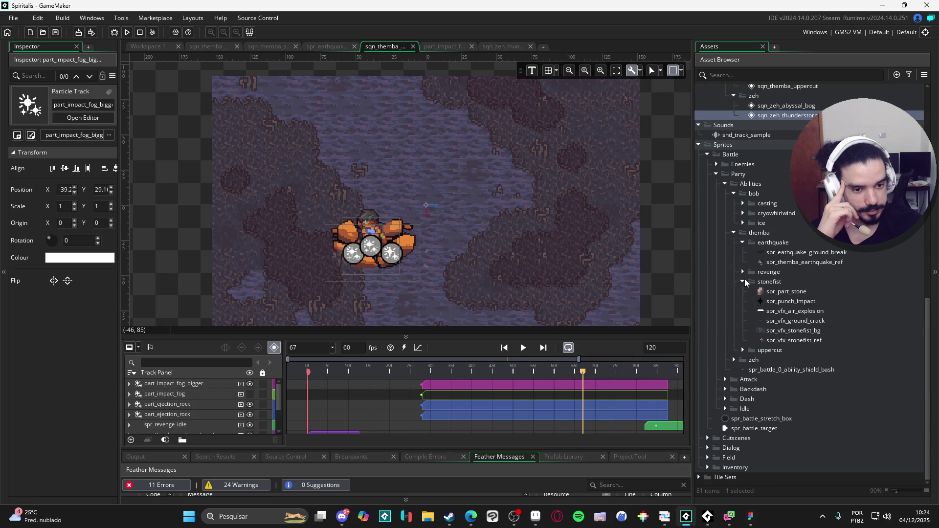
left_click(743, 273)
left_click(742, 272)
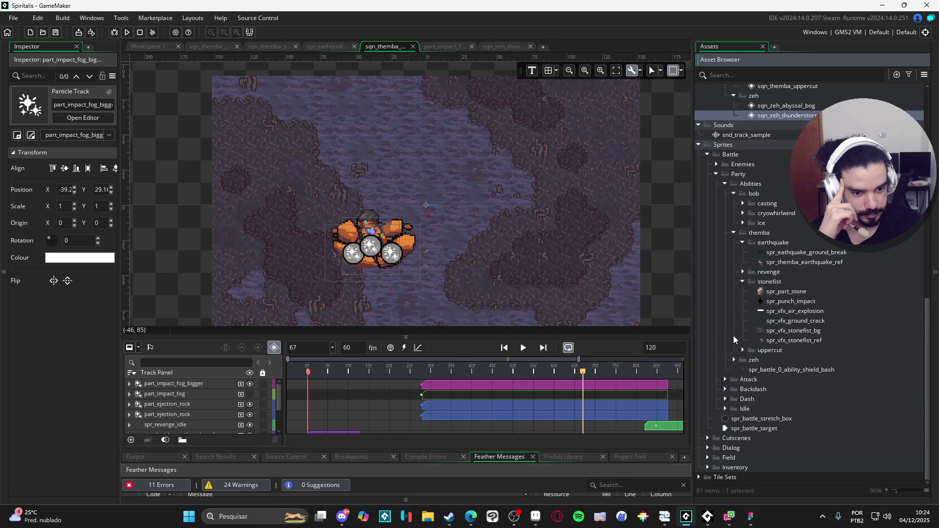
left_click(734, 360)
left_click(742, 370)
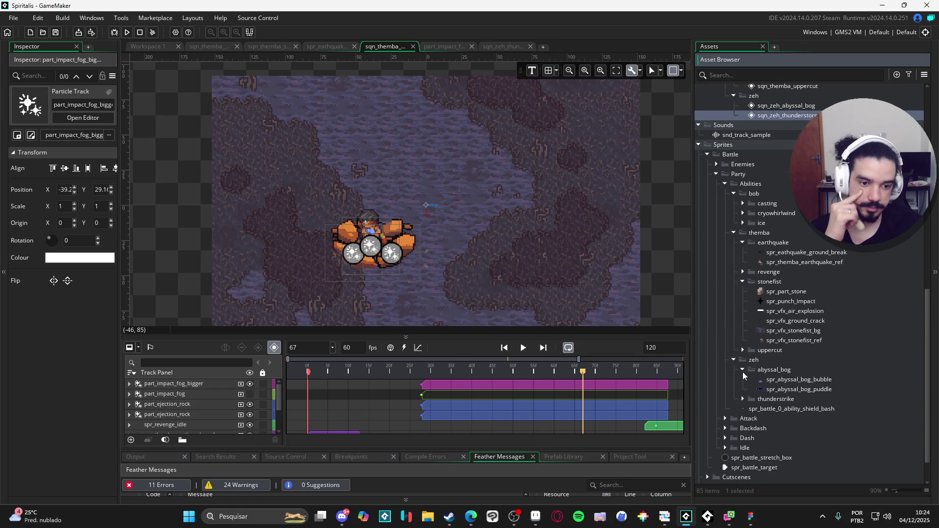
left_click(742, 372)
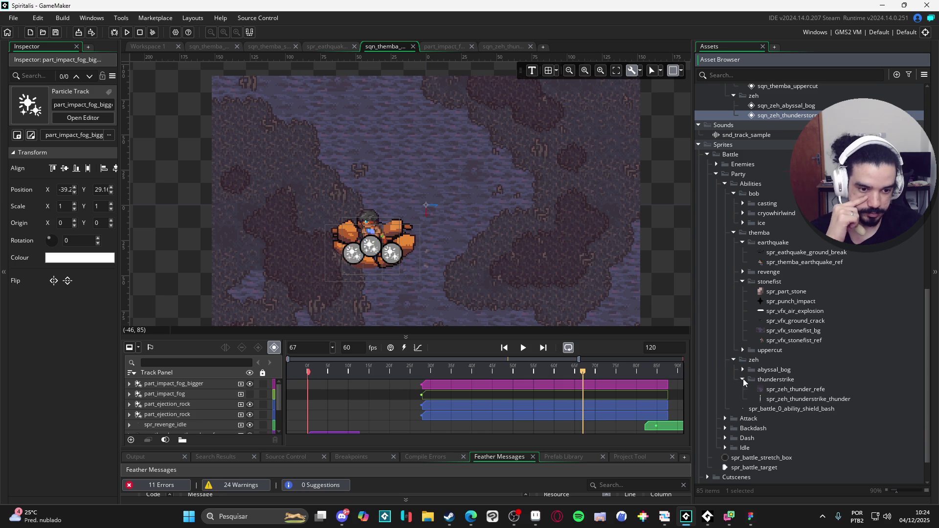
left_click(733, 361)
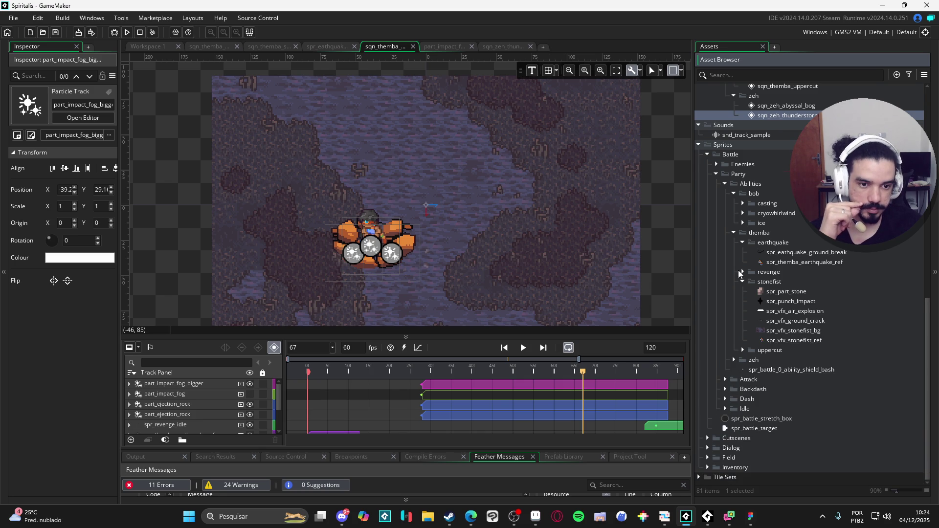
- Collapse the bob ice, cryowhirlwind and casting folders, then play the sequence to its end
left_click(742, 223)
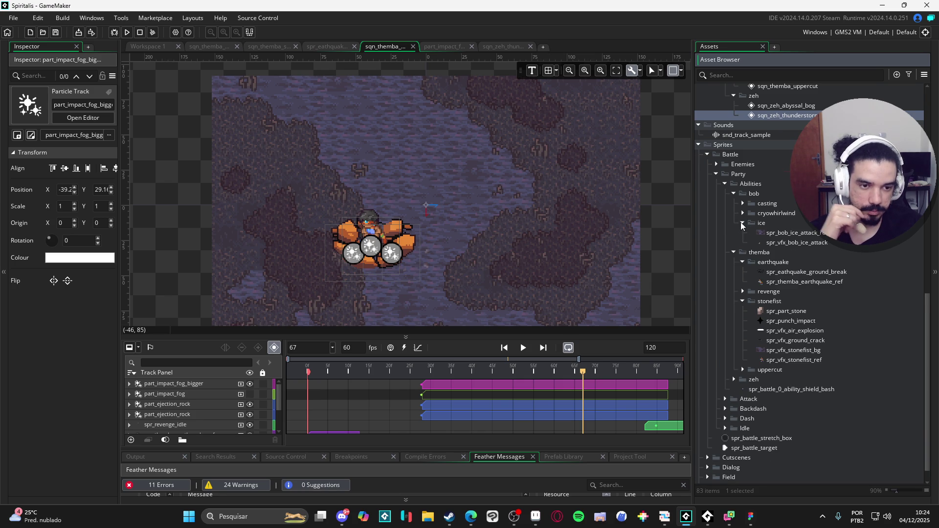
left_click(741, 222)
left_click(740, 215)
left_click(739, 215)
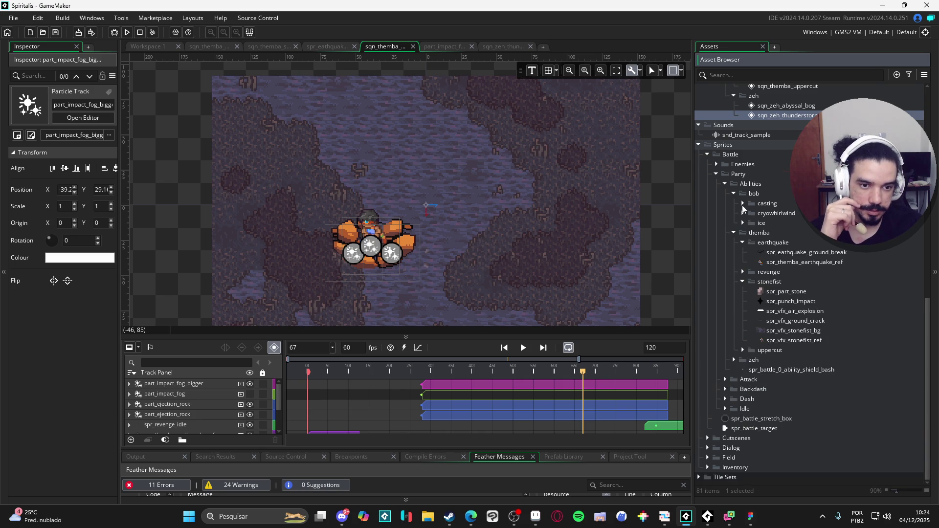
left_click(741, 205)
left_click(742, 203)
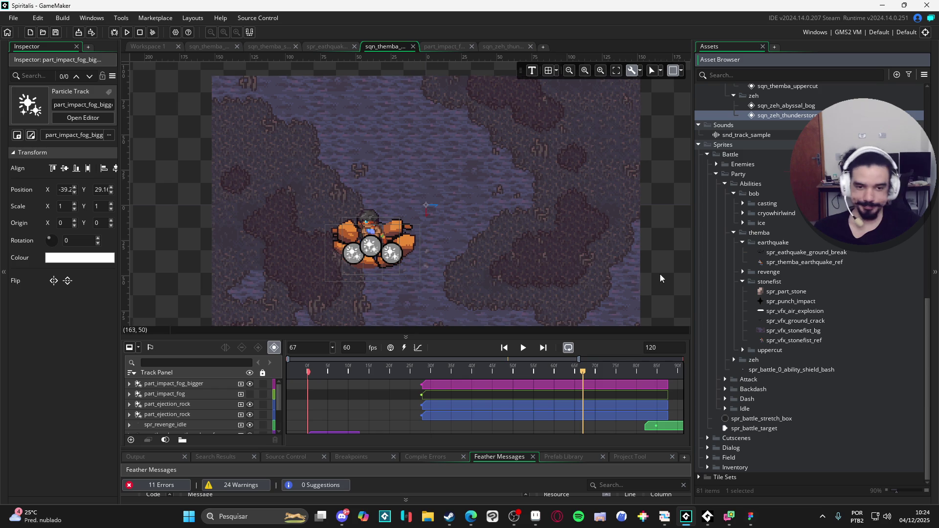
scroll(449, 298, "left", 2)
key("space")
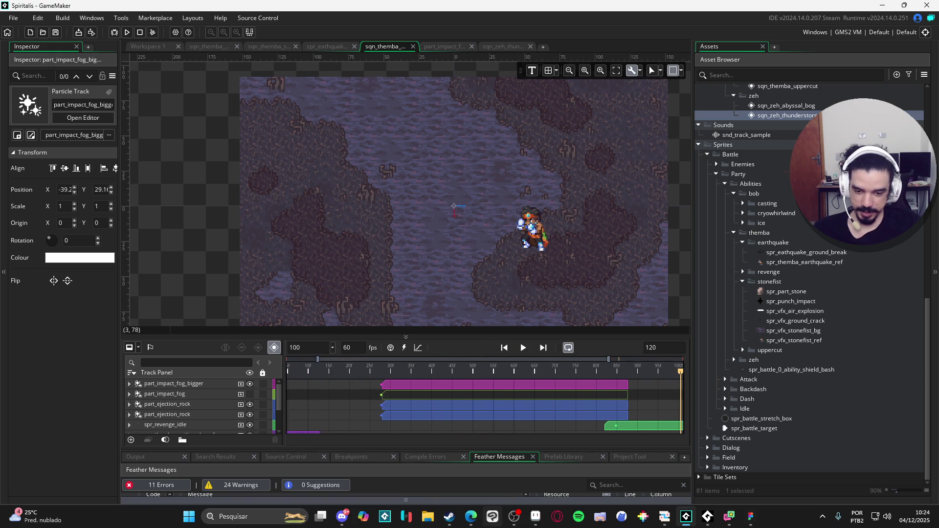
- In Aseprite, undo Trim Sprite to restore the earthquake sprite's full canvas
left_click(535, 517)
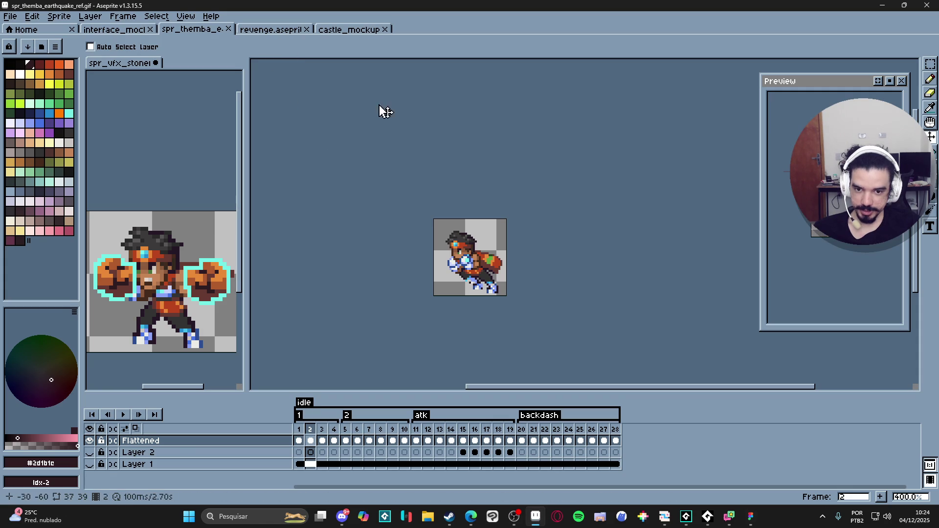
key("ctrl+z")
mouse_move(423, 301)
left_mouse_down()
mouse_move(425, 318)
mouse_move(468, 326)
left_mouse_up()
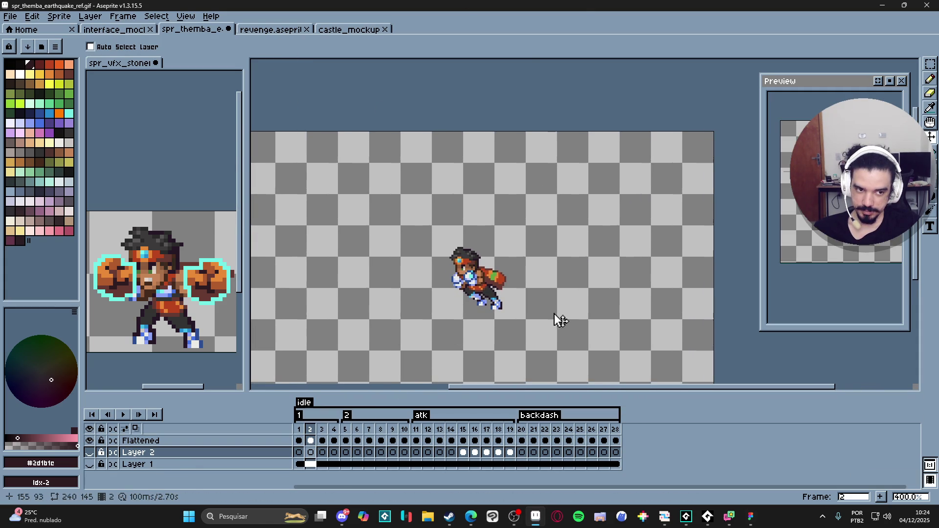
- Step through the frames to the Flattened cel at frame 14 and add a new empty Layer 3
left_click(345, 440)
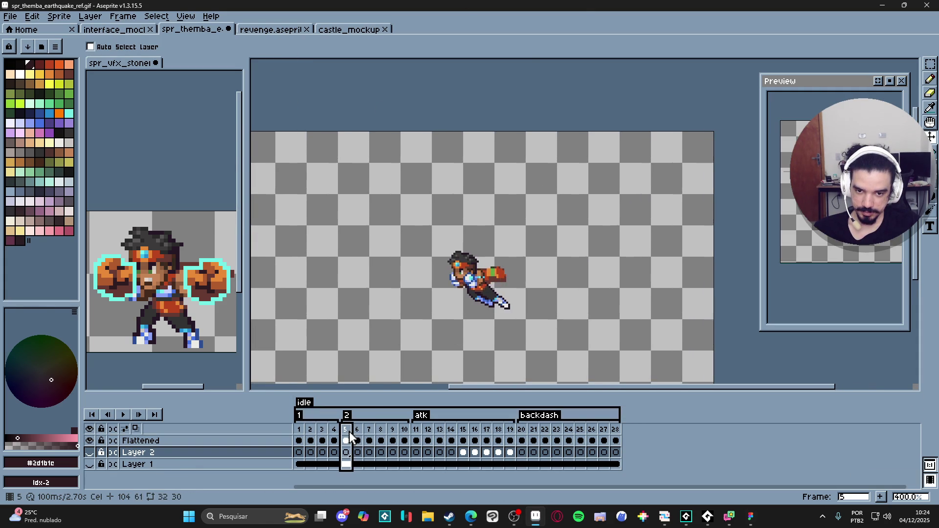
left_click(356, 440)
left_click(369, 440)
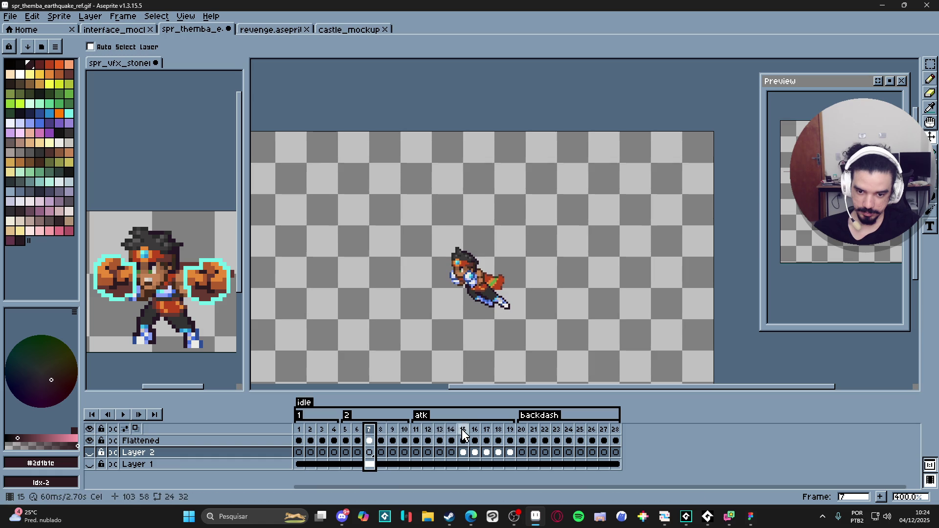
left_click(462, 441)
left_click(451, 441)
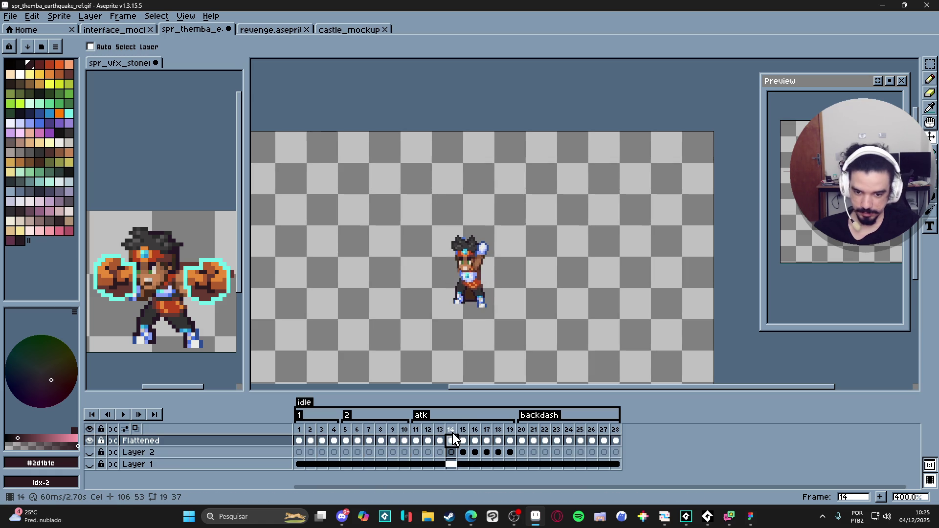
key("shift+n")
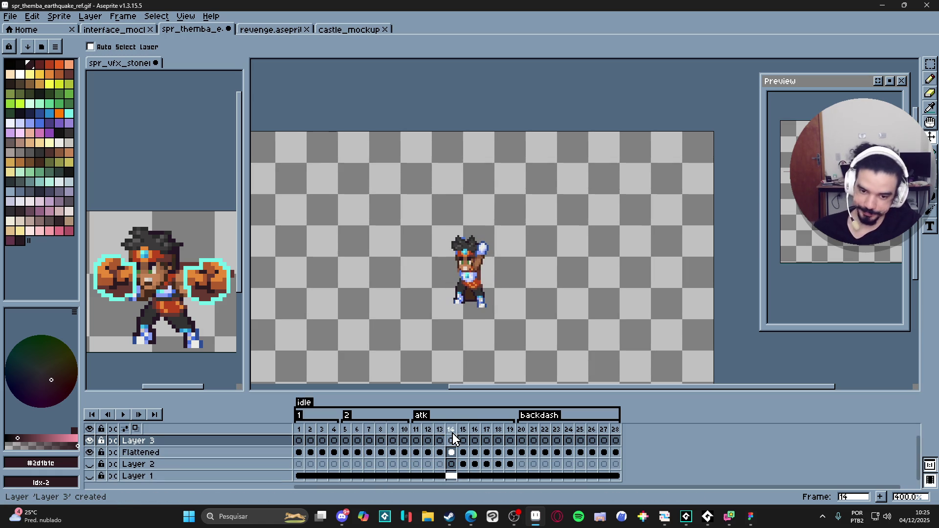
- On frame 15 of Layer 3, show Layers 1 and 2 and pick white with a larger Pencil
left_click(462, 441)
left_click(89, 476)
left_click(90, 464)
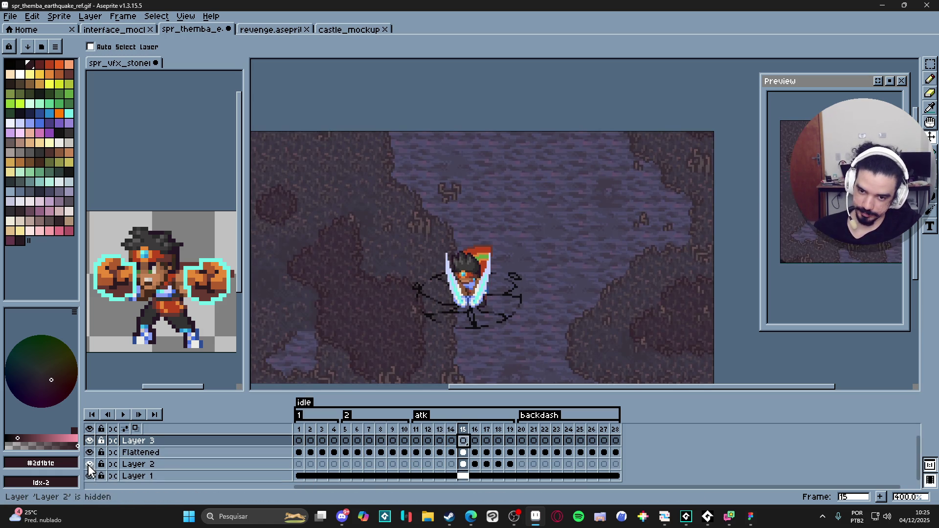
key("b")
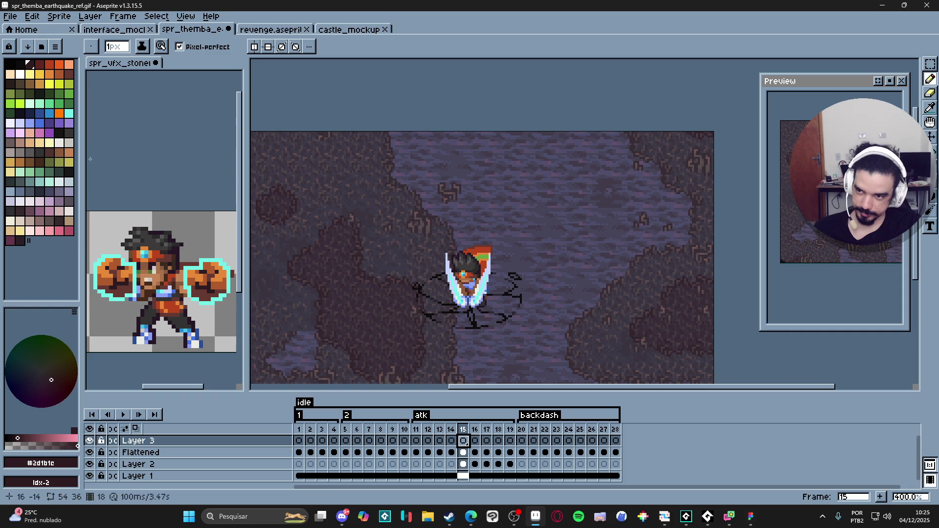
left_click(23, 73)
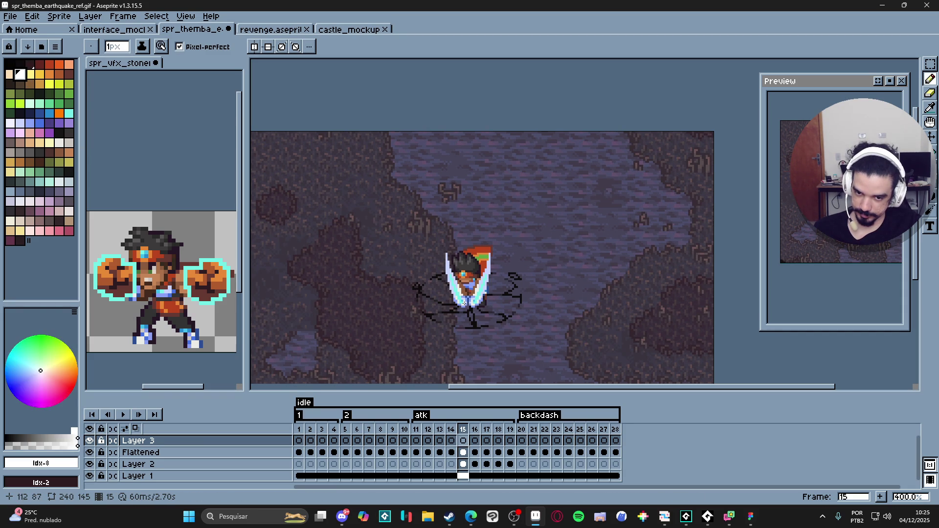
scroll(462, 304, "up", 2)
key("plus")
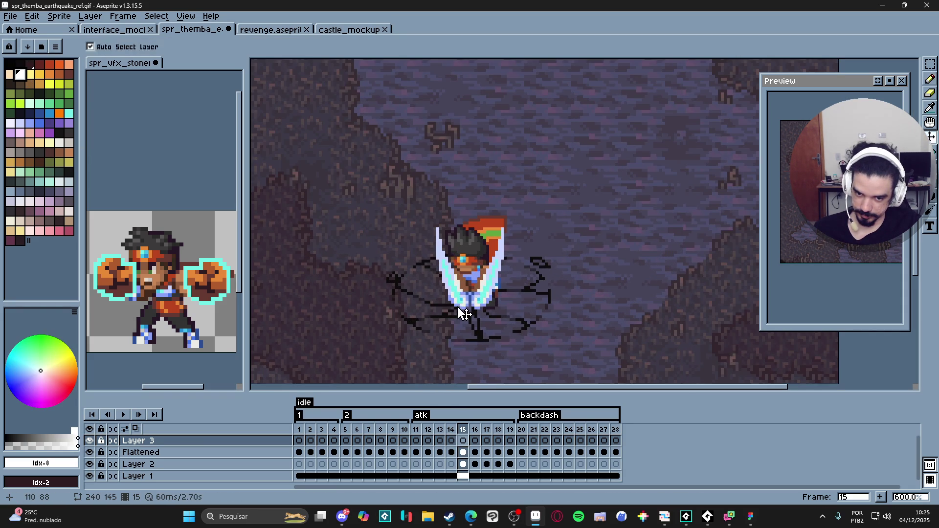
- Draw the white impact-burst outline over the character and fill it solid white
mouse_move(455, 304)
left_mouse_down()
mouse_move(423, 262)
mouse_move(460, 271)
mouse_move(462, 206)
mouse_move(486, 288)
mouse_move(511, 288)
mouse_move(462, 308)
left_mouse_up()
key("g")
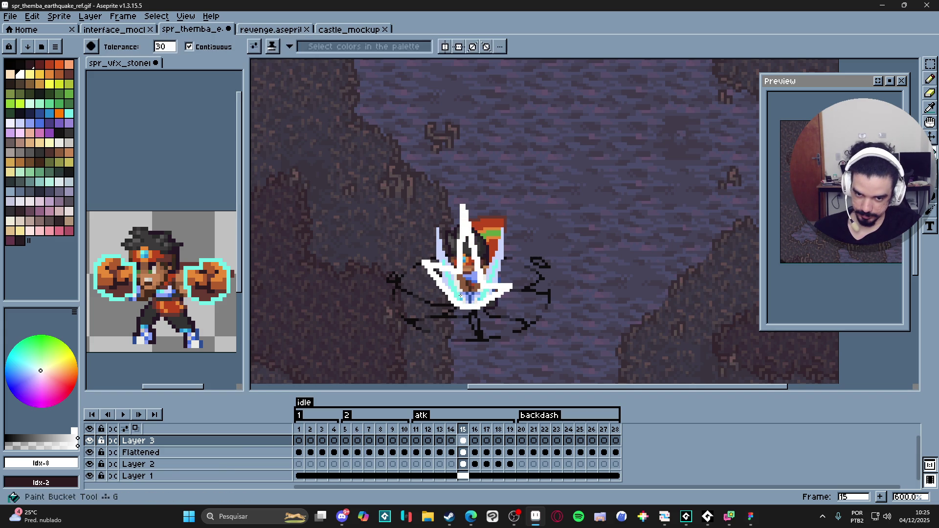
left_click(471, 290)
key("b")
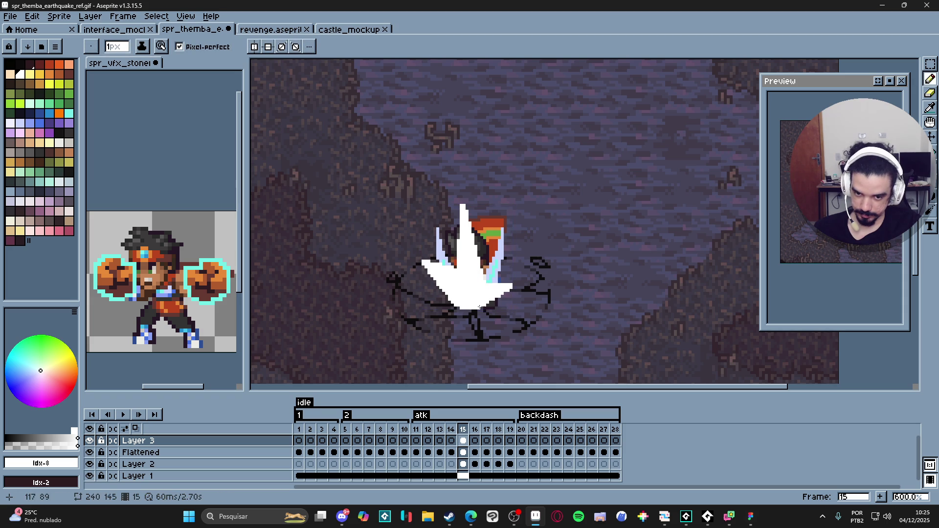
scroll(493, 298, "up", 1)
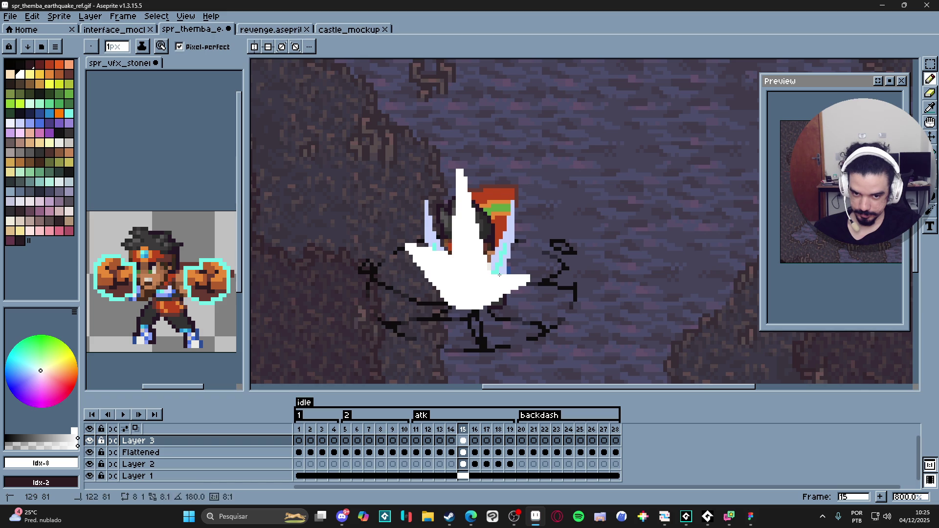
scroll(476, 272, "up", 2)
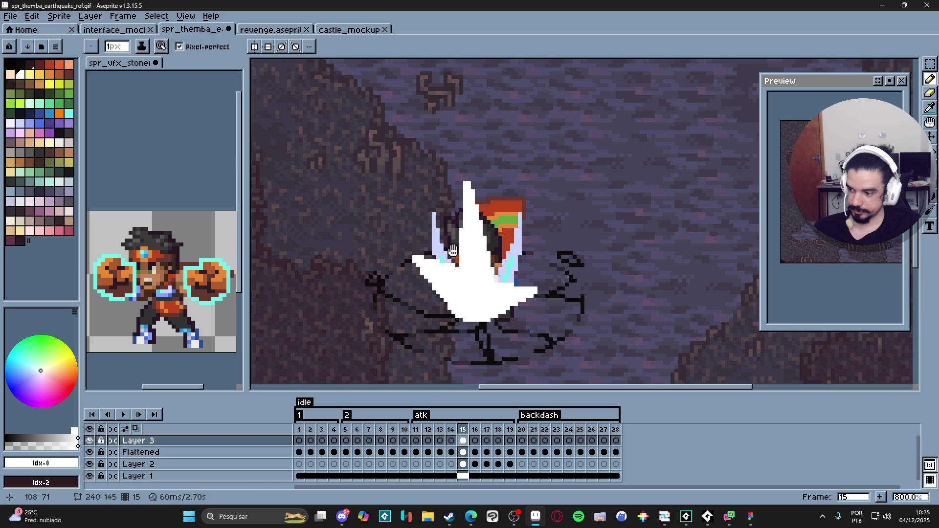
scroll(483, 265, "down", 4)
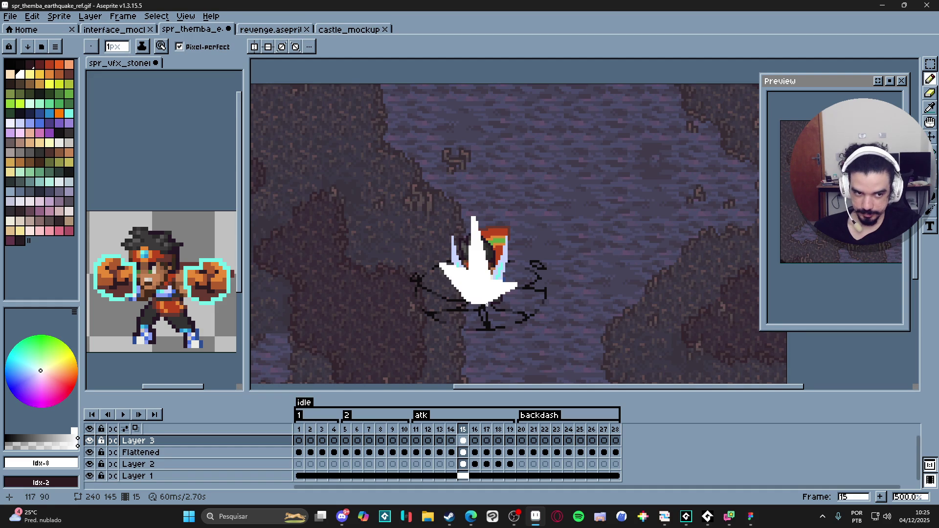
- On frame 16, hide Layer 1, Layer 2 and the Flattened character layer
left_click(472, 441)
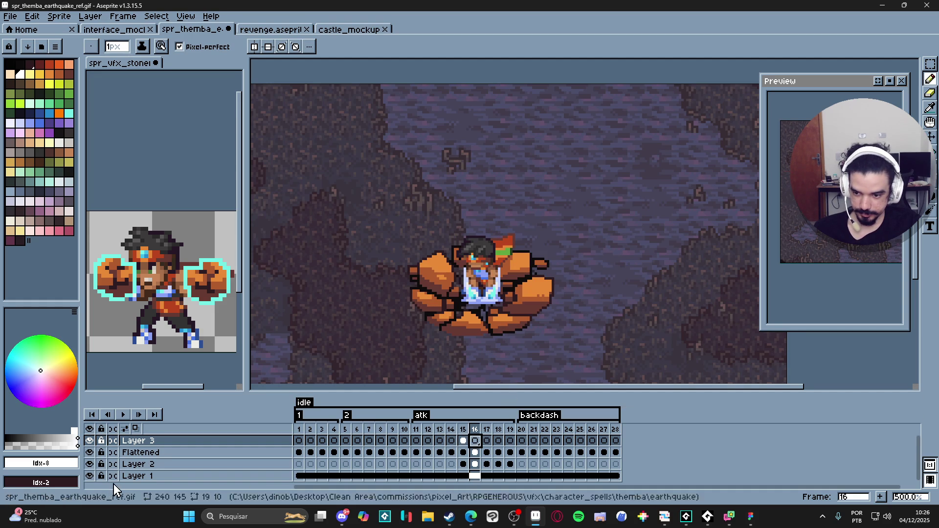
left_click(89, 475)
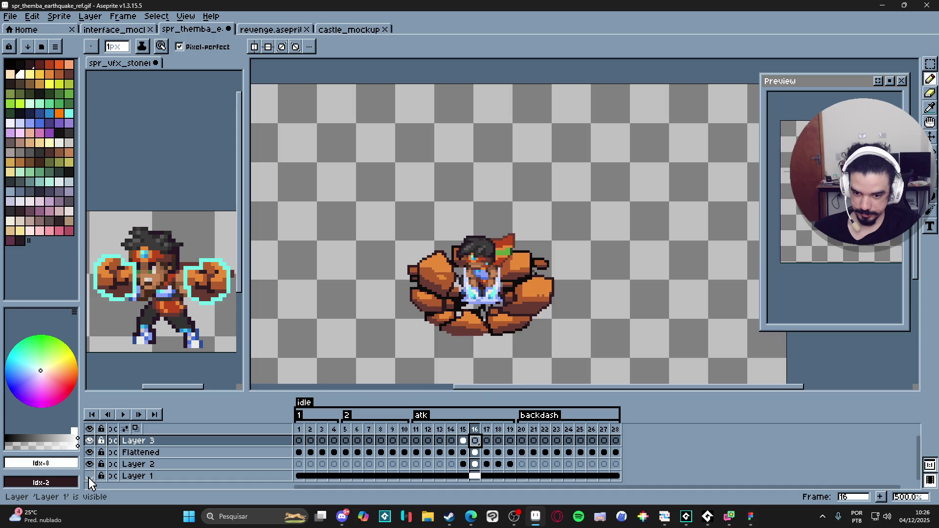
left_click(89, 464)
left_click(89, 454)
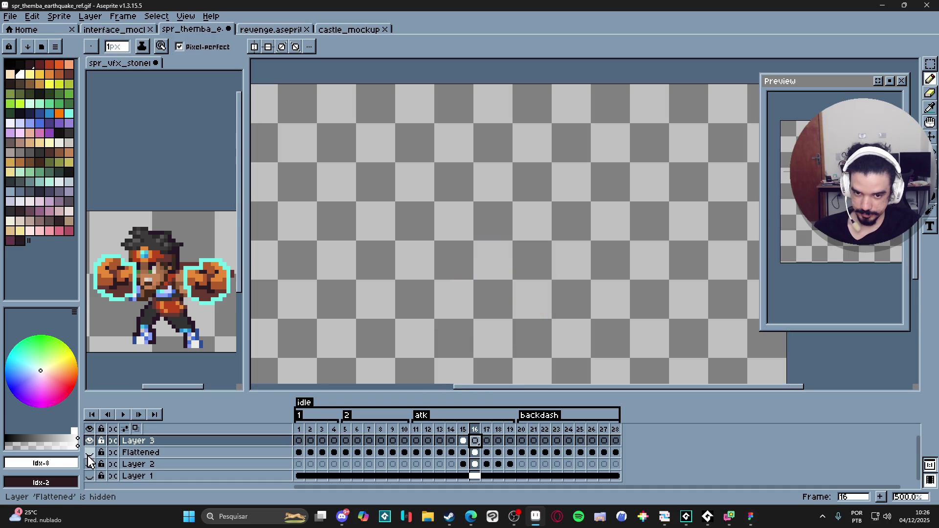
left_click(89, 455)
left_click(89, 452)
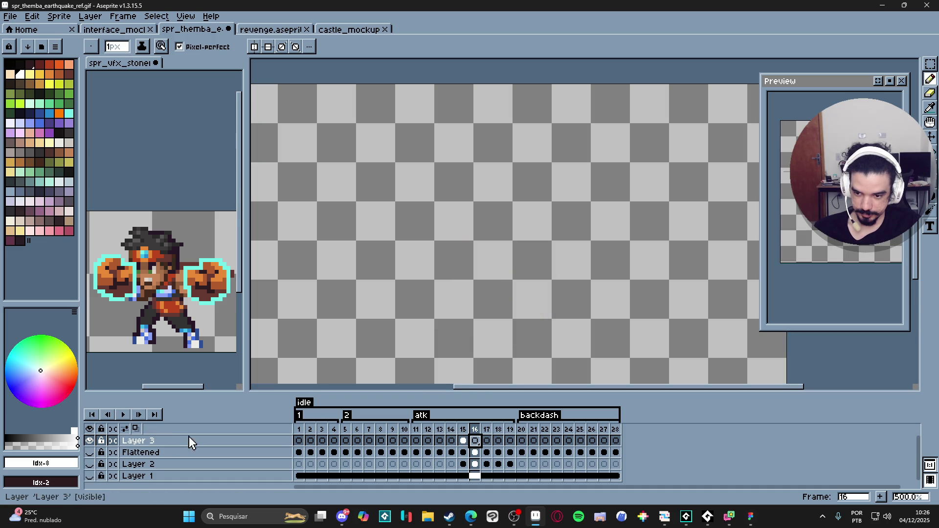
- Turn on onion skin and compare frames 15 and 16, ending on frame 16
left_click(136, 428)
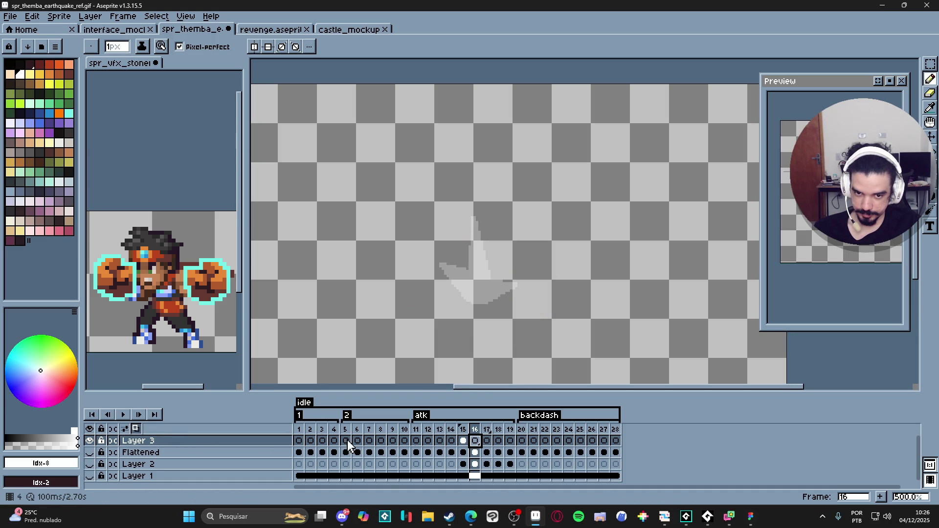
left_click(463, 428)
left_click(476, 429)
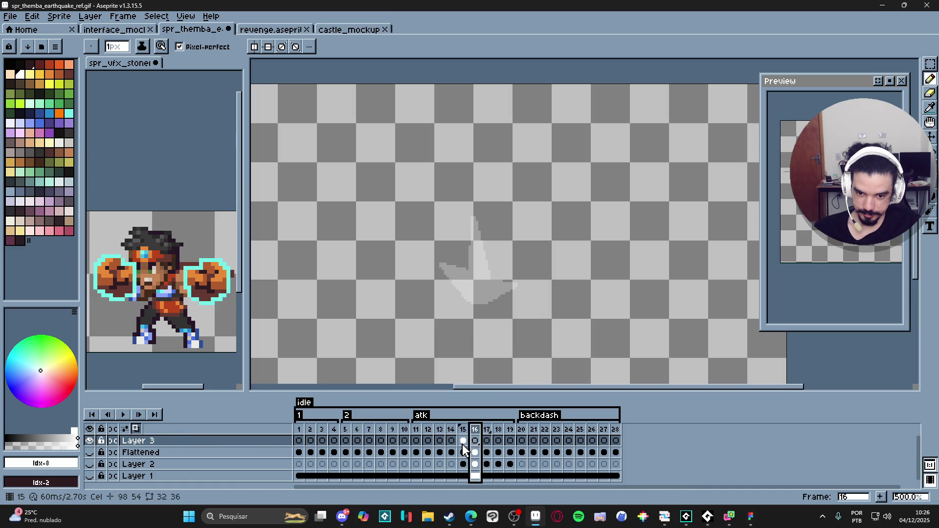
key("Left")
left_click(474, 442)
- Outline the next white shard on frame 16 with a curved stroke and straight edges
scroll(464, 213, "up", 4)
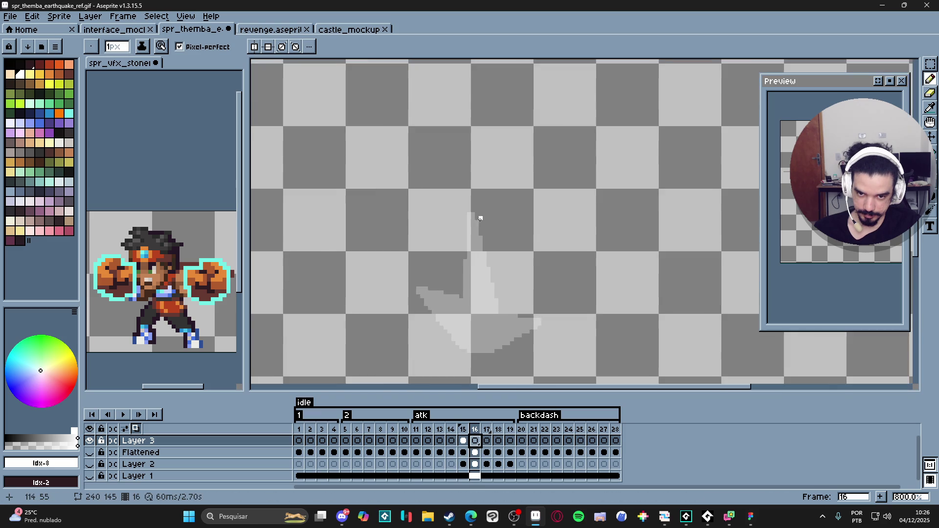
mouse_move(464, 211)
left_mouse_down()
mouse_move(441, 297)
mouse_move(388, 321)
left_mouse_up()
mouse_move(471, 211)
left_mouse_down()
mouse_move(465, 169)
mouse_move(527, 308)
mouse_move(571, 322)
left_mouse_up()
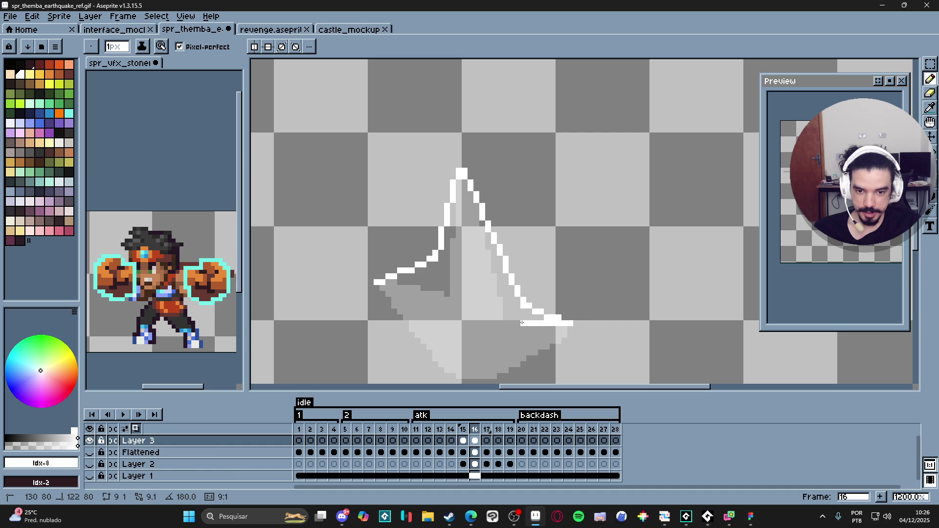
left_click(521, 323, "shift")
left_click(463, 240, "shift")
left_click(456, 288, "shift")
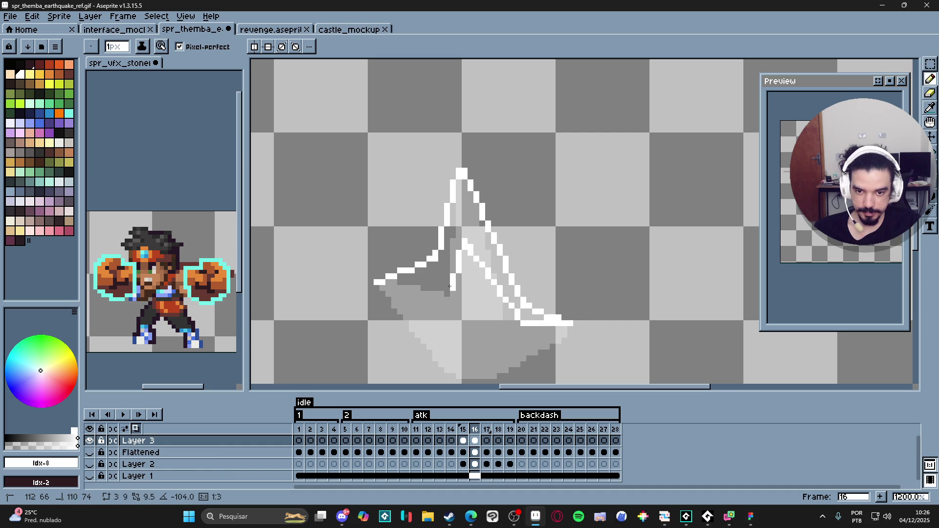
left_click(416, 289, "shift")
- Fill the shard solid white and add one white pixel at its left tip
key("g")
left_click(427, 272)
scroll(430, 269, "down", 2)
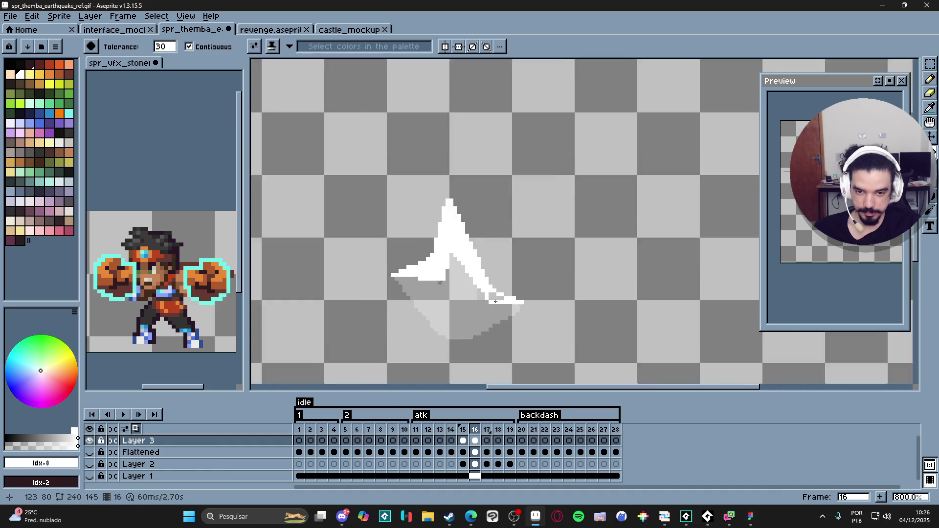
scroll(443, 288, "up", 2)
left_click(494, 291)
scroll(473, 284, "down", 3)
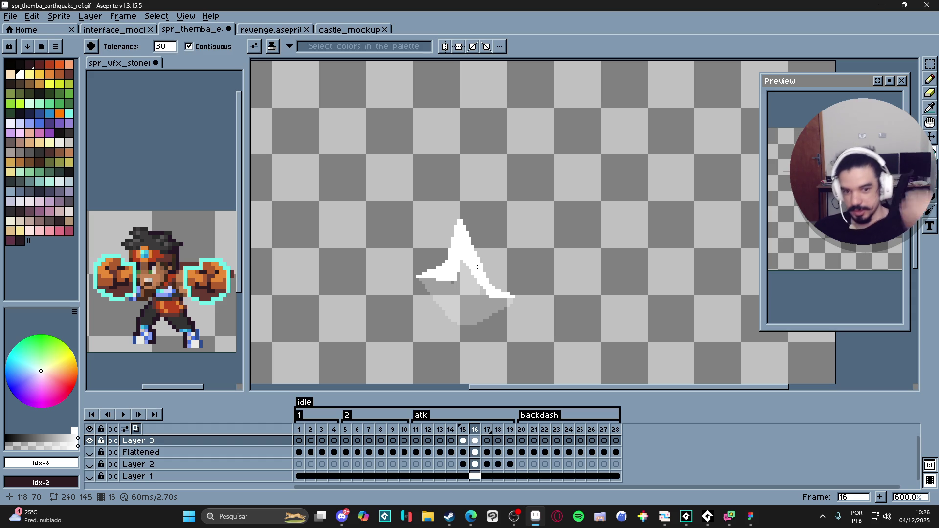
key("b")
scroll(513, 286, "up", 3)
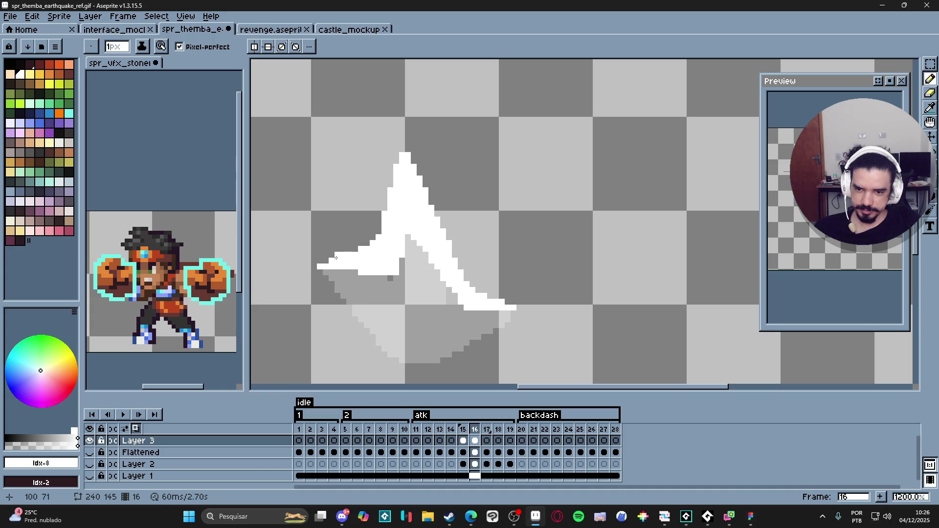
left_click(315, 267)
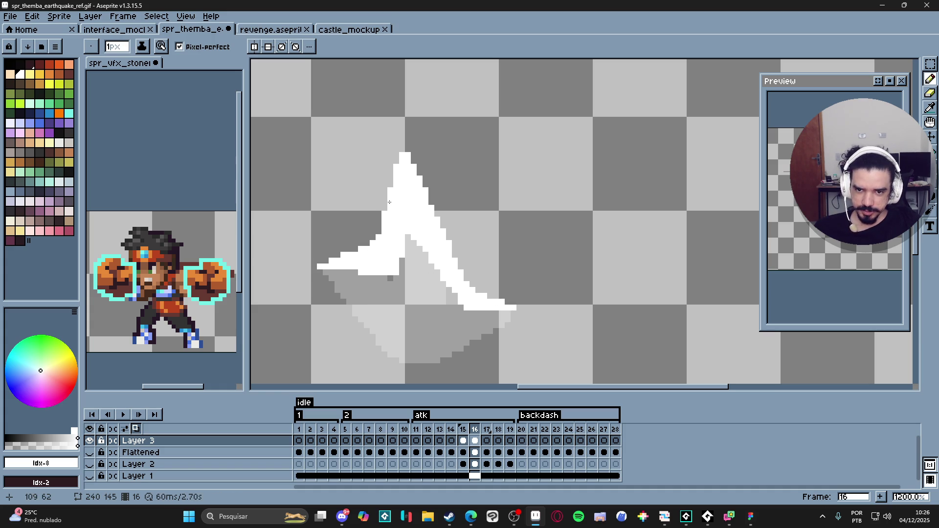
- Select frame 16's white shard and move it up one pixel
left_click(463, 440)
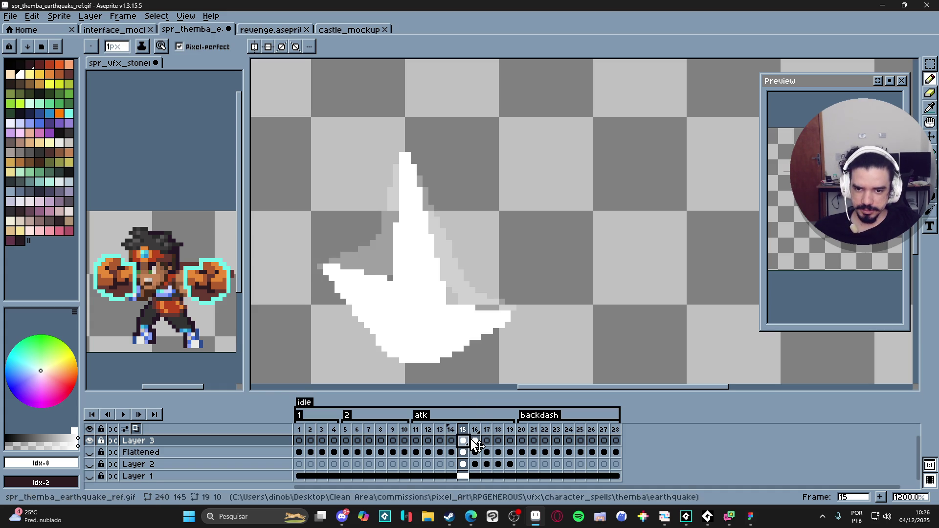
left_click(475, 441)
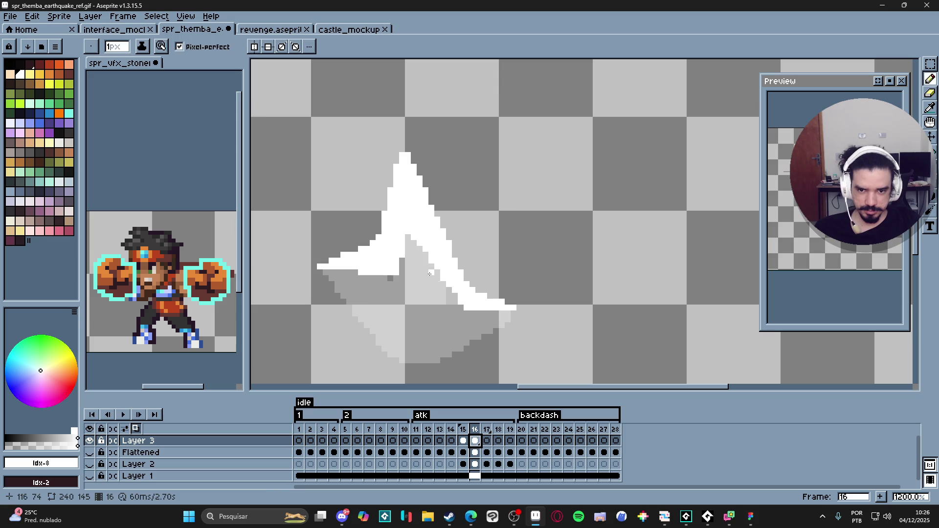
key("m")
left_click_drag(306, 140, 553, 345)
left_click_drag(488, 298, 488, 292)
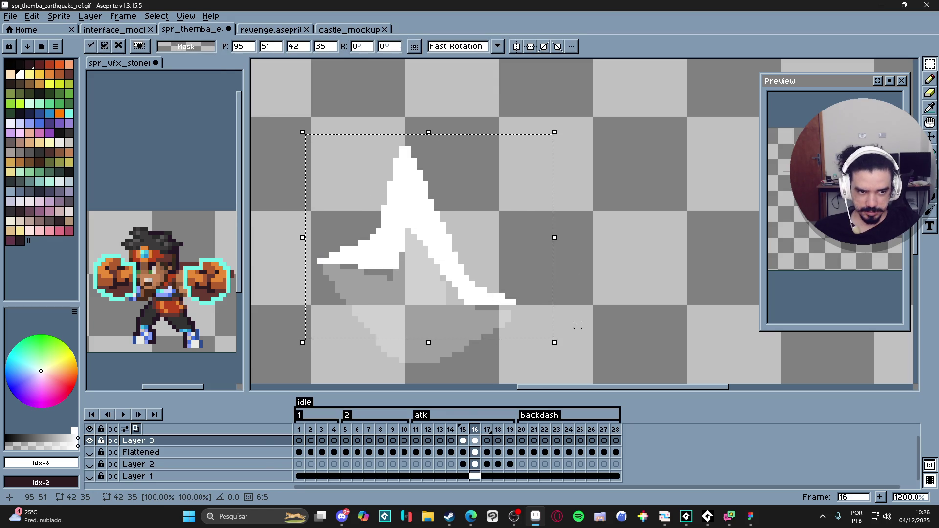
key("ctrl+d")
- Refill frame 15's shard solid black with the Paint Bucket
left_click(463, 443)
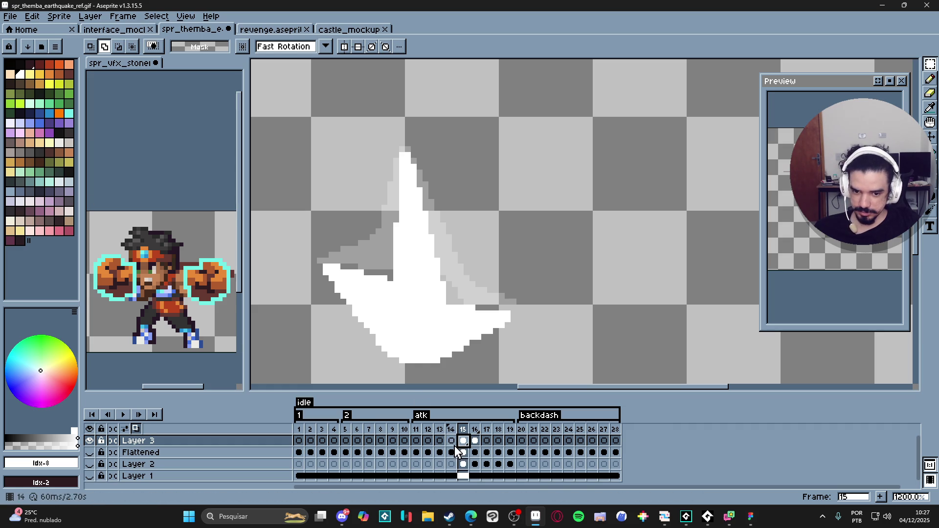
key("Left")
key("Right")
left_click(10, 64)
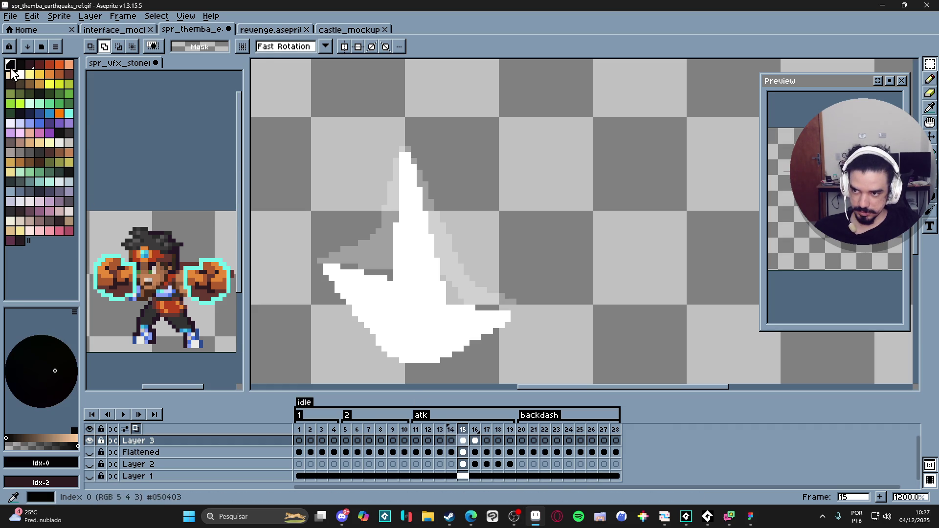
key("g")
left_click(434, 308)
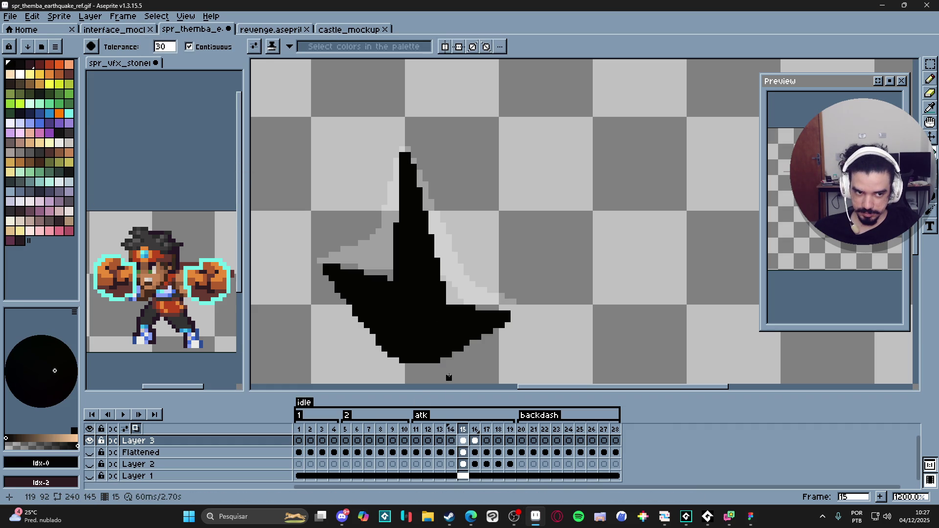
- Step through frames 15 and 16 to frame 17 and pick white for the Pencil
key("Right")
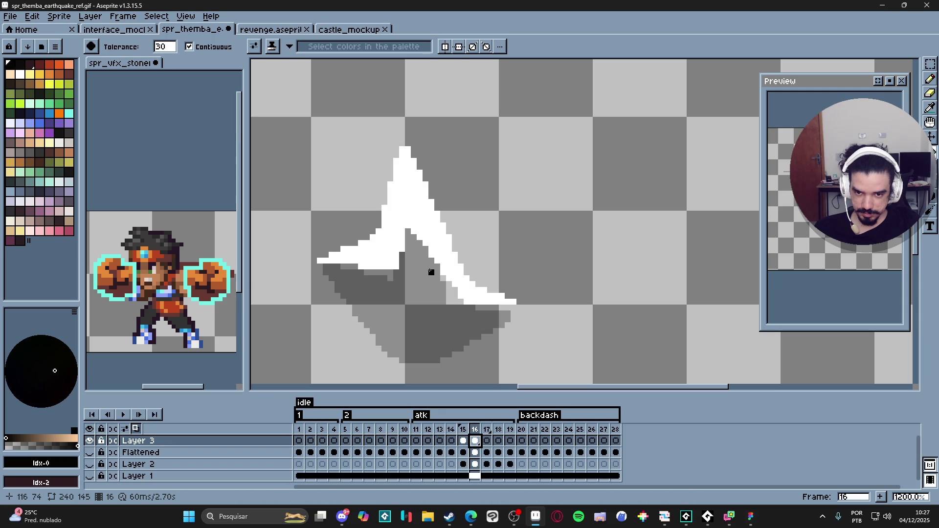
key("b")
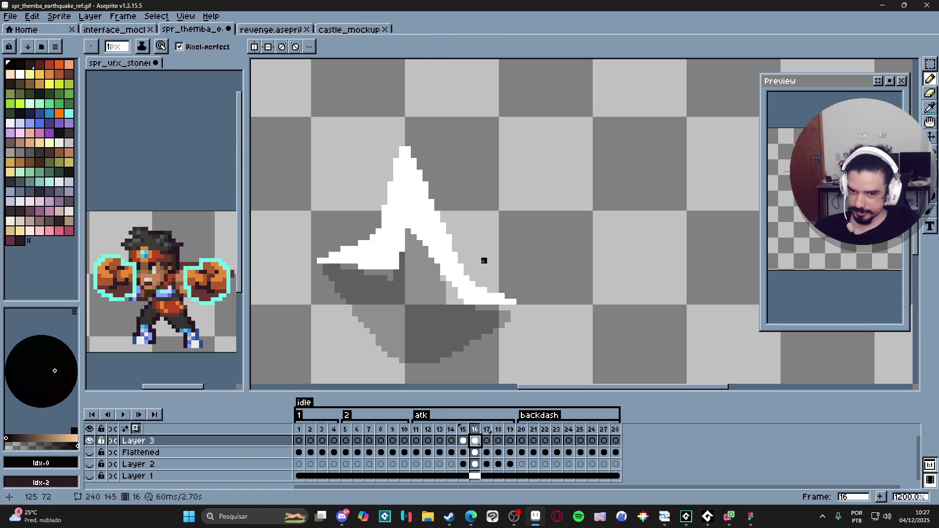
left_click(464, 440)
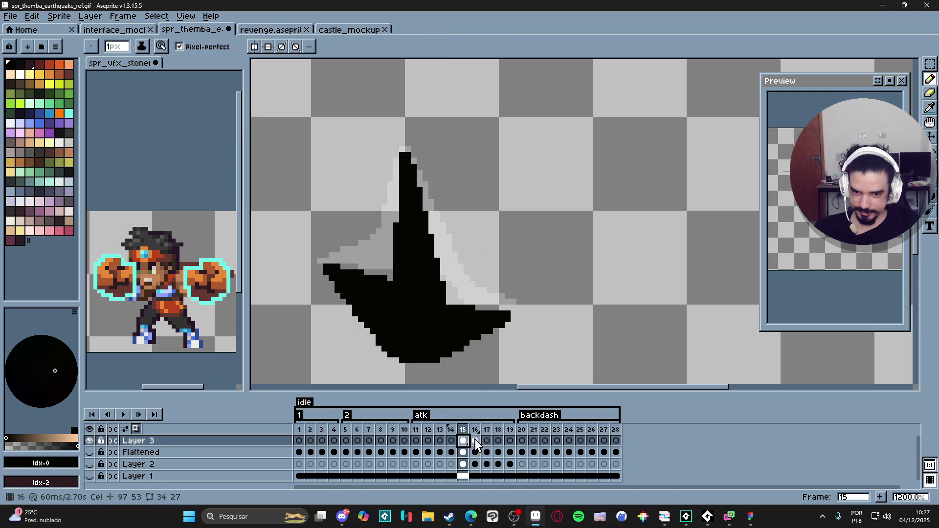
left_click(475, 441)
left_click(486, 441)
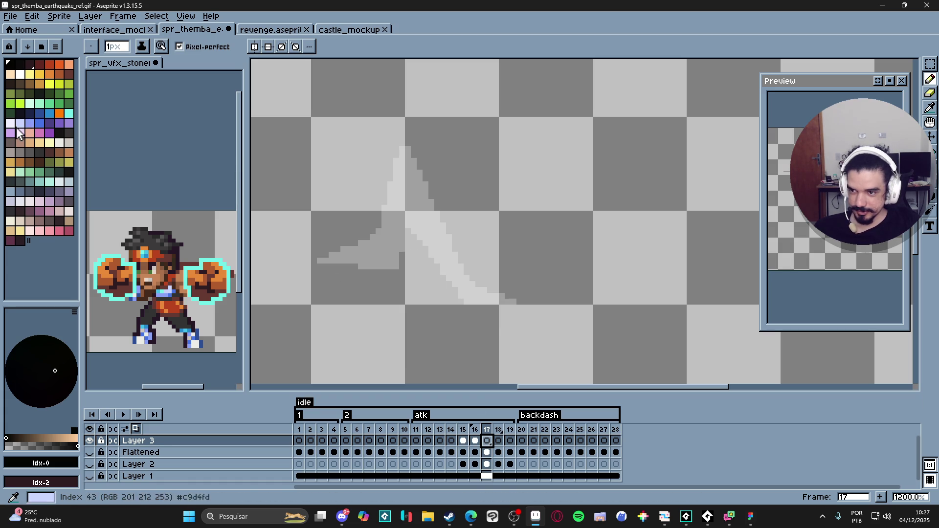
left_click(19, 74)
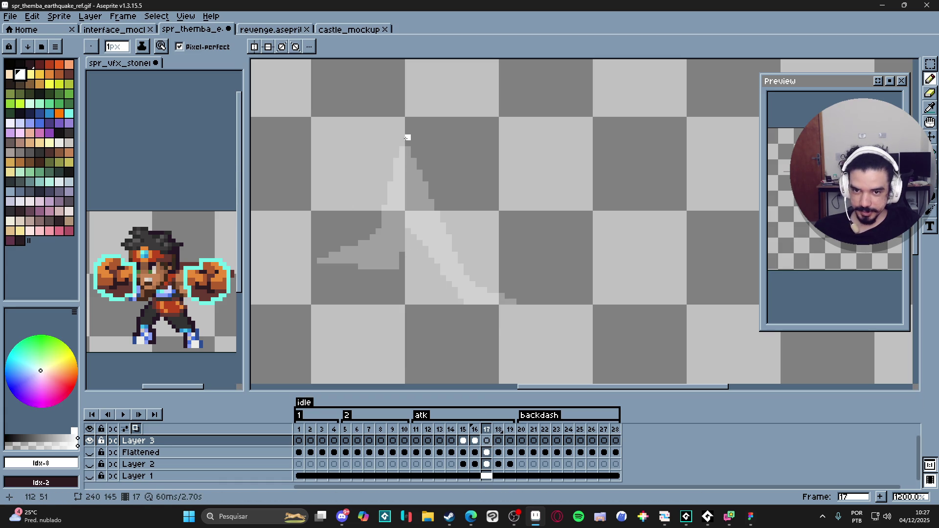
- Trace a thin white line along the shard's left edge on frame 17, filling gaps
left_click(361, 220)
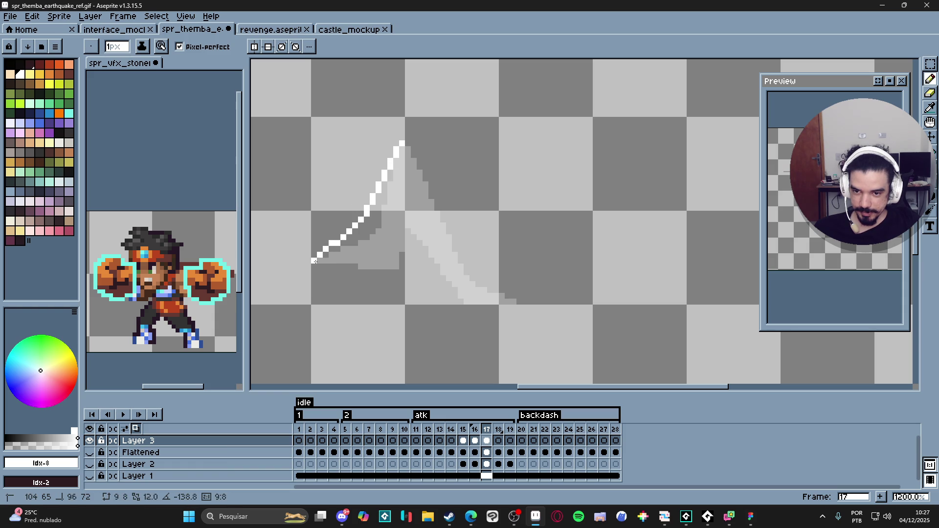
left_click(314, 260)
left_click(373, 224)
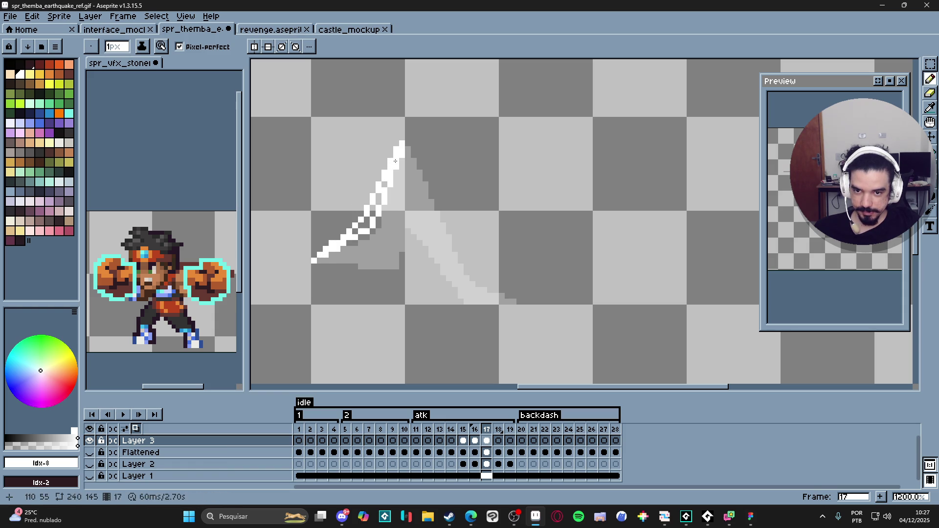
left_click(368, 224)
left_click(355, 231)
left_click(360, 226)
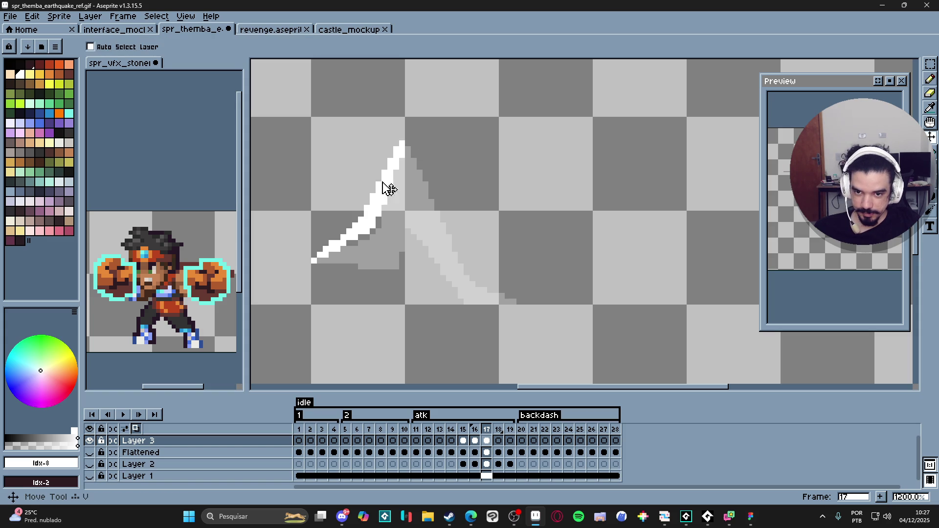
- Draw the right edge down from the tip and extend the tip up one pixel
left_click(404, 138)
mouse_move(404, 138)
left_mouse_down()
mouse_move(471, 257)
mouse_move(519, 301)
mouse_move(465, 258)
mouse_move(406, 146)
left_mouse_up()
left_click(405, 149)
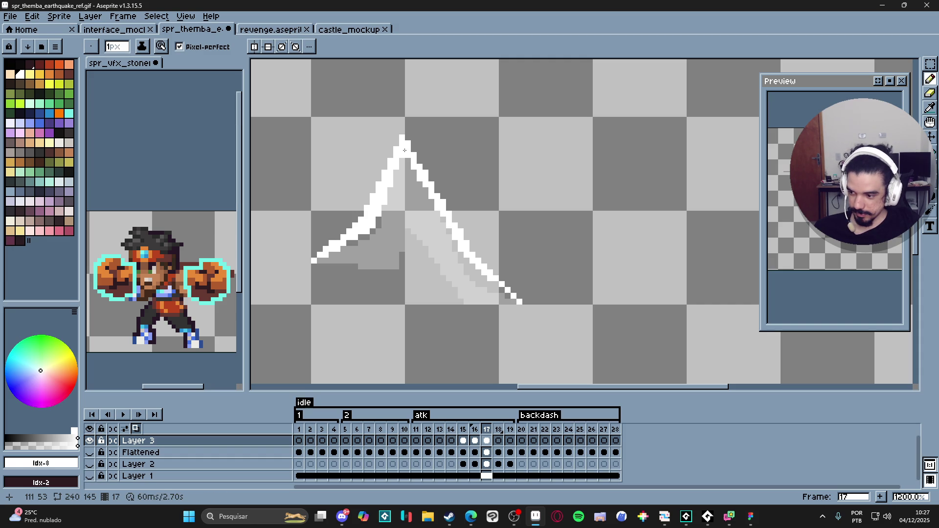
left_click(403, 131)
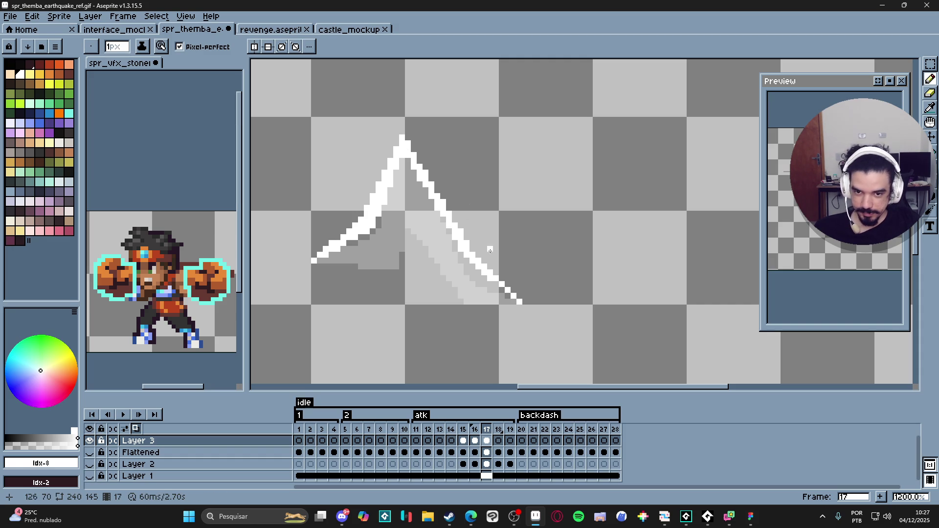
left_click(477, 442)
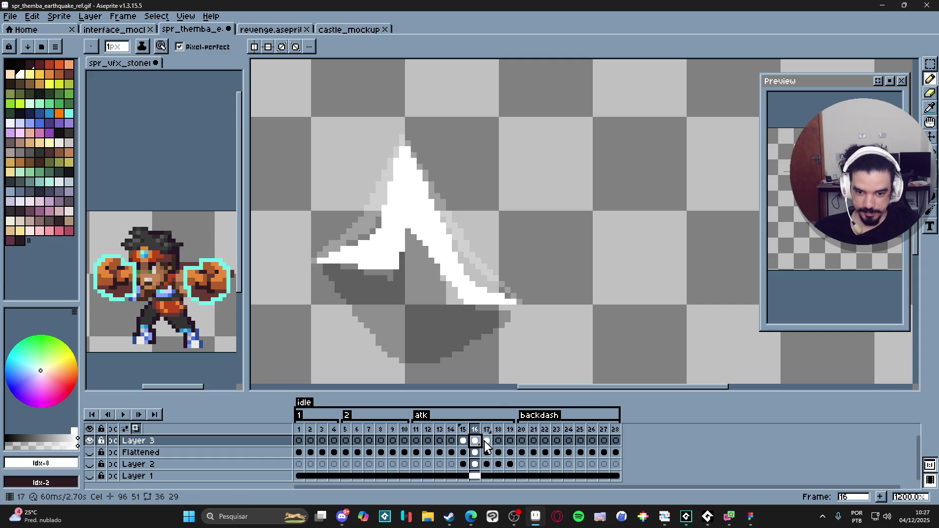
- On frame 18, draw a white line from the apex down to the right
left_click(487, 441)
left_click(499, 442)
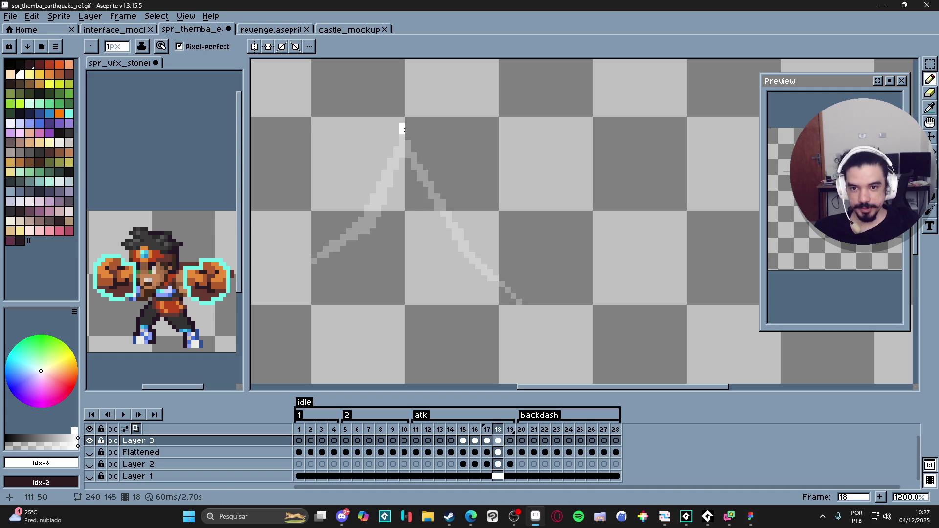
left_click(482, 256, "shift")
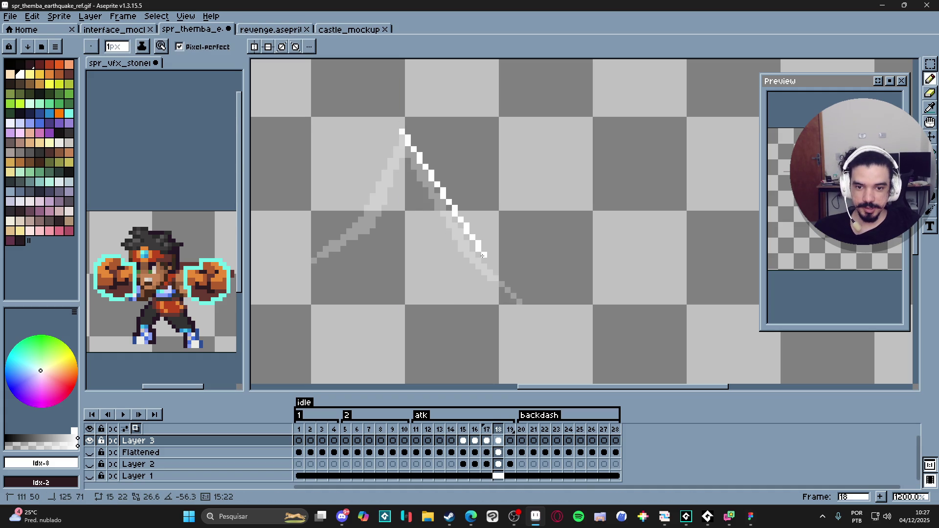
left_click(480, 255, "shift")
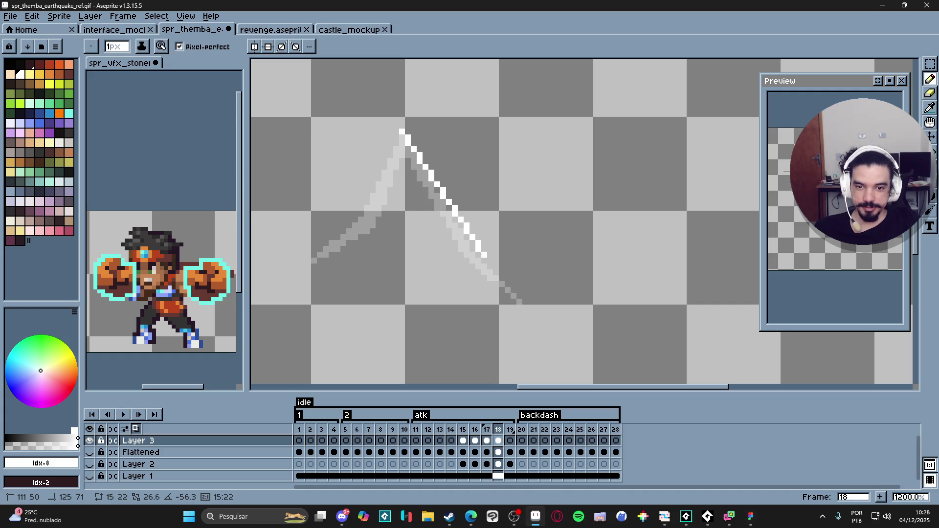
left_click(525, 291, "shift")
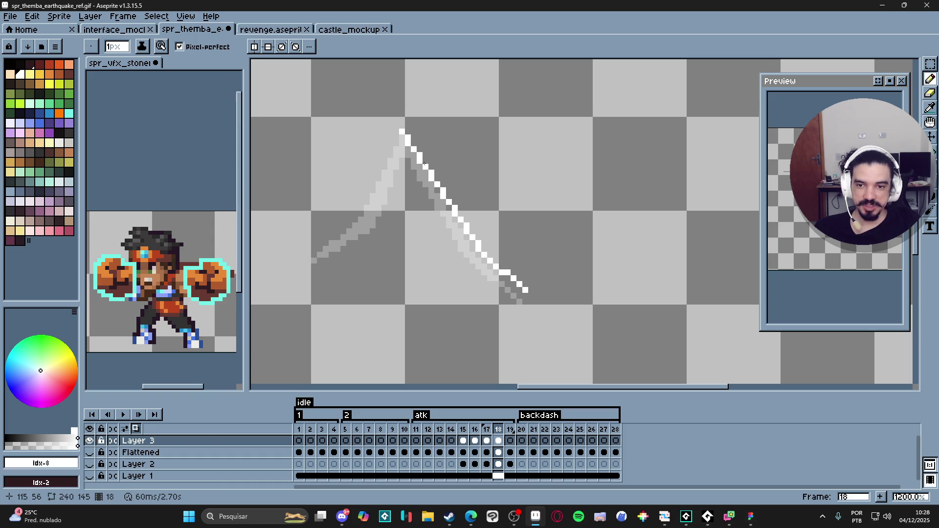
- Draw the matching white line from the apex down to the left
left_click(400, 131)
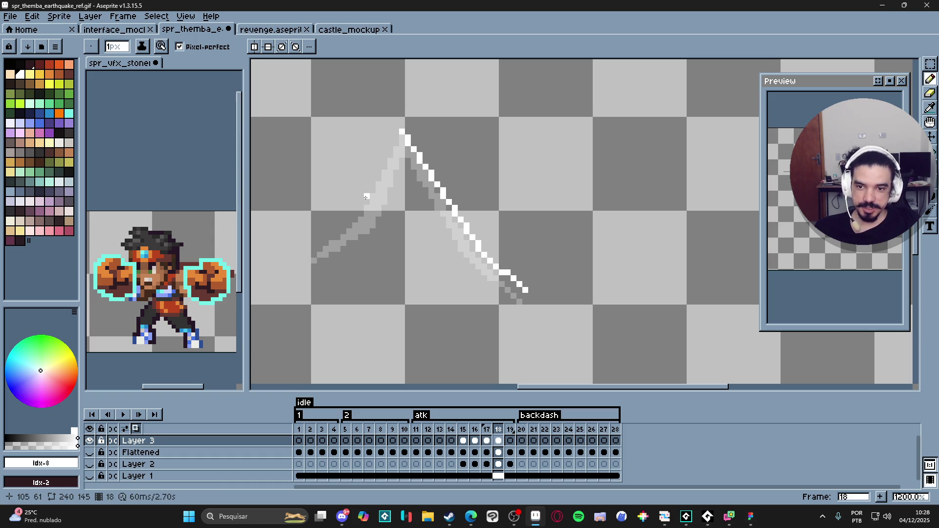
left_click(355, 213, "shift")
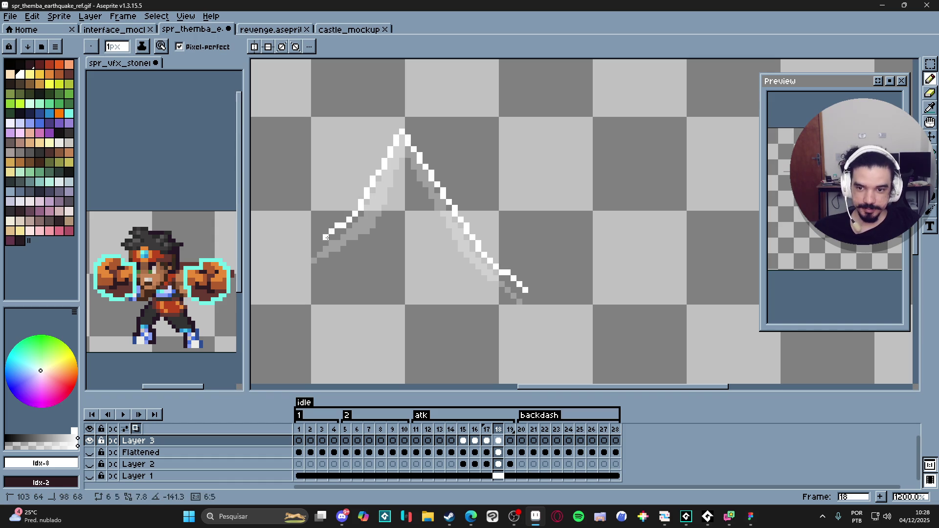
left_click(313, 260, "shift")
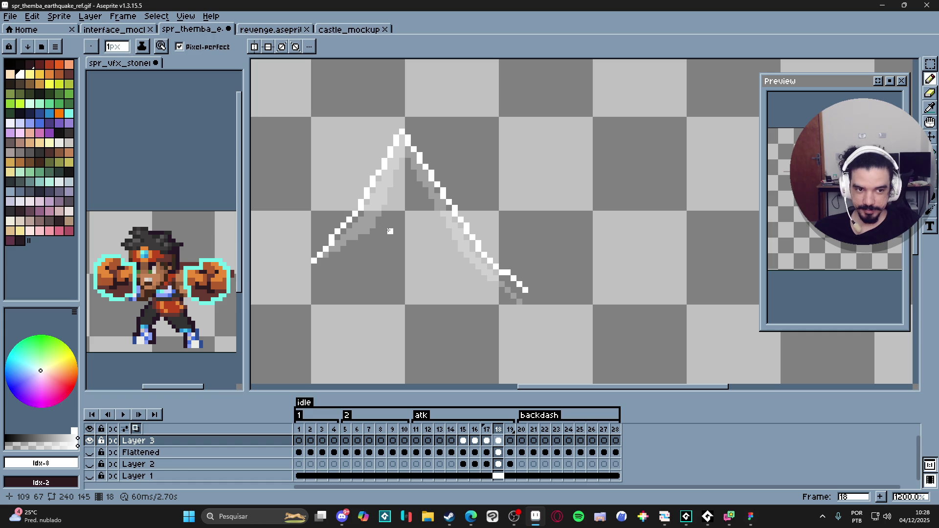
scroll(389, 231, "down", 1)
- Erase sections of both diagonal white lines on frame 18 with the 3px Eraser
key("e")
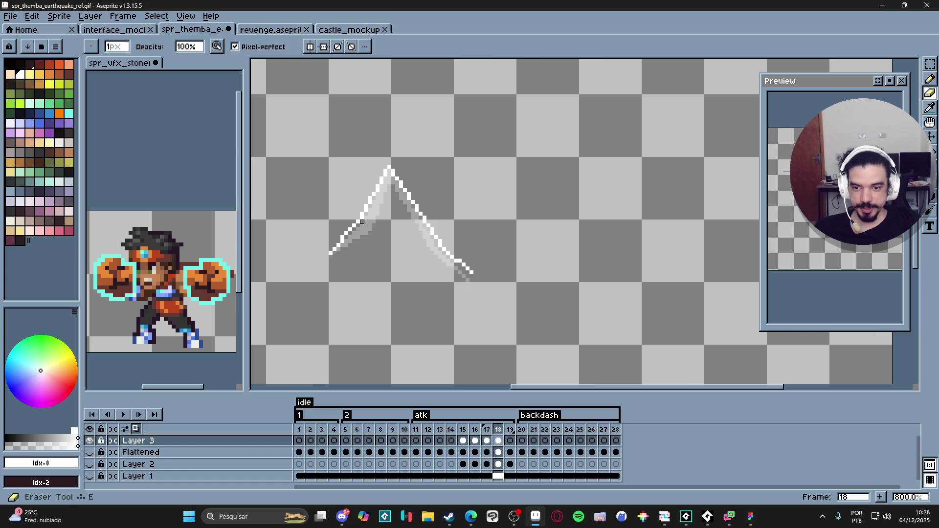
left_click_drag(419, 216, 441, 244)
left_click_drag(389, 171, 374, 195)
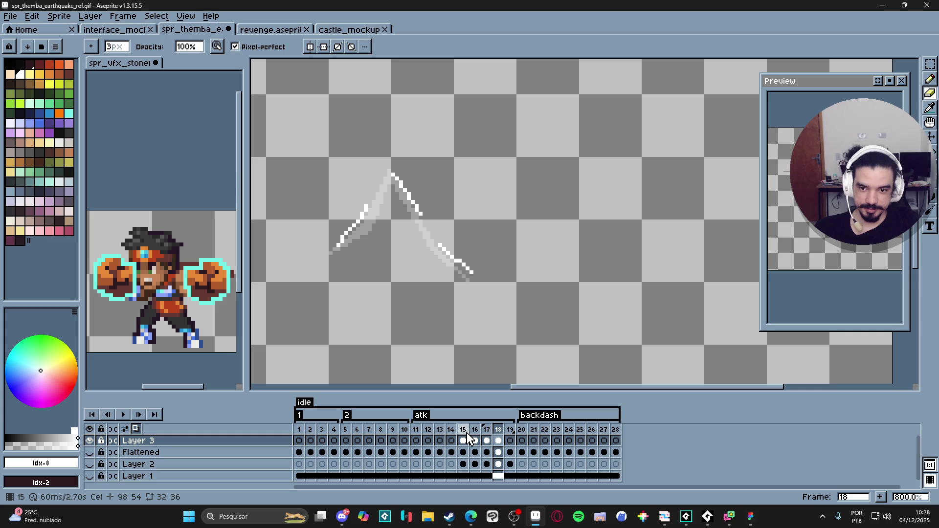
key("e")
scroll(365, 204, "up", 2)
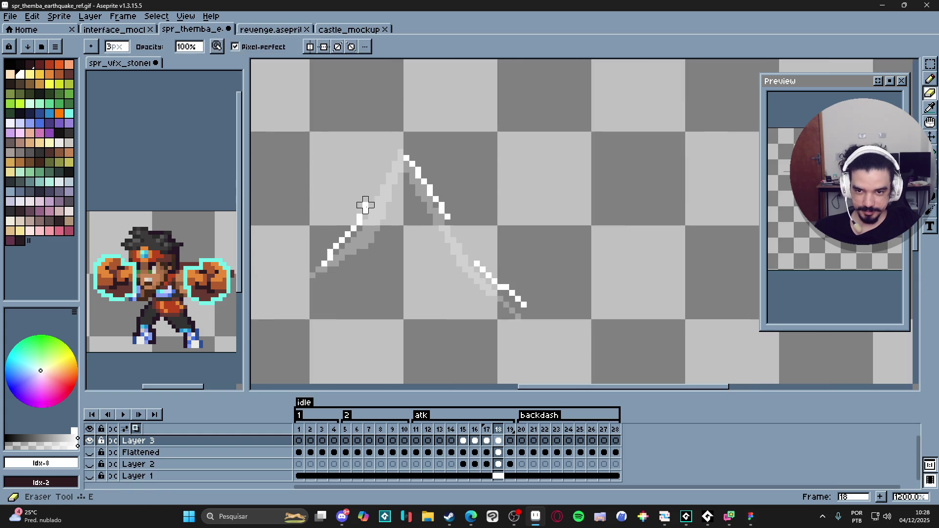
key("b")
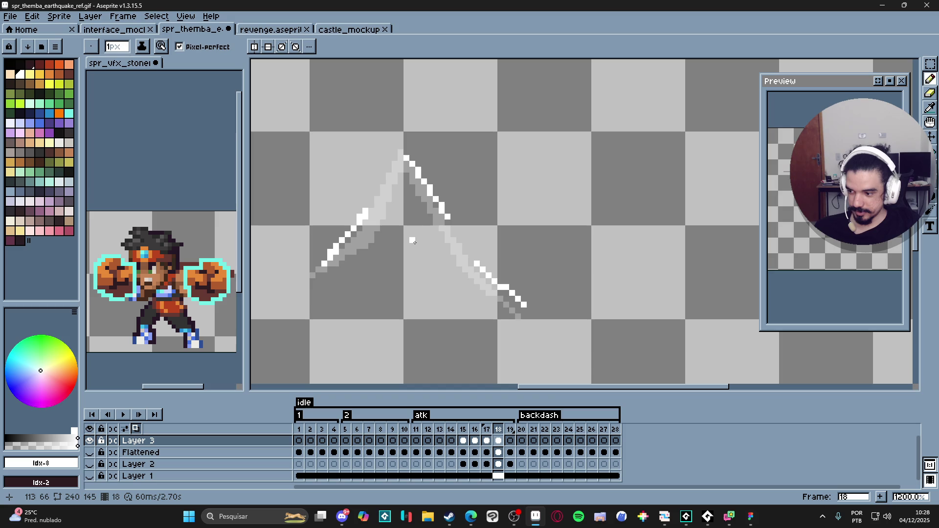
key("b")
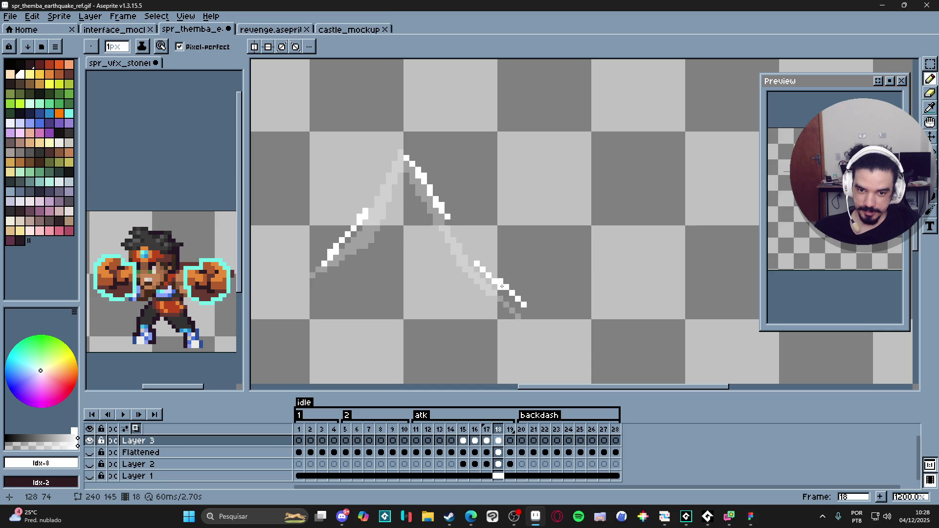
scroll(542, 338, "down", 5)
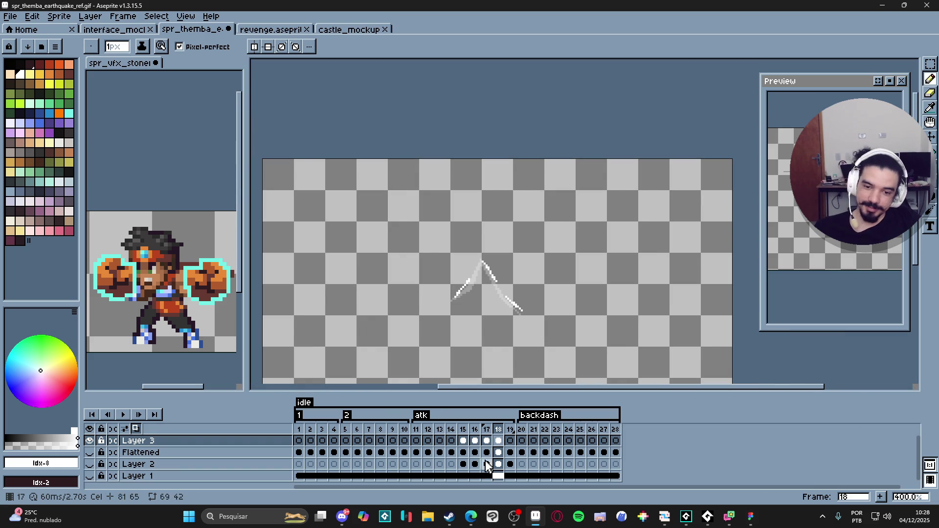
- Jump to frame 15, where the black-filled impact shard sits
left_click(464, 441)
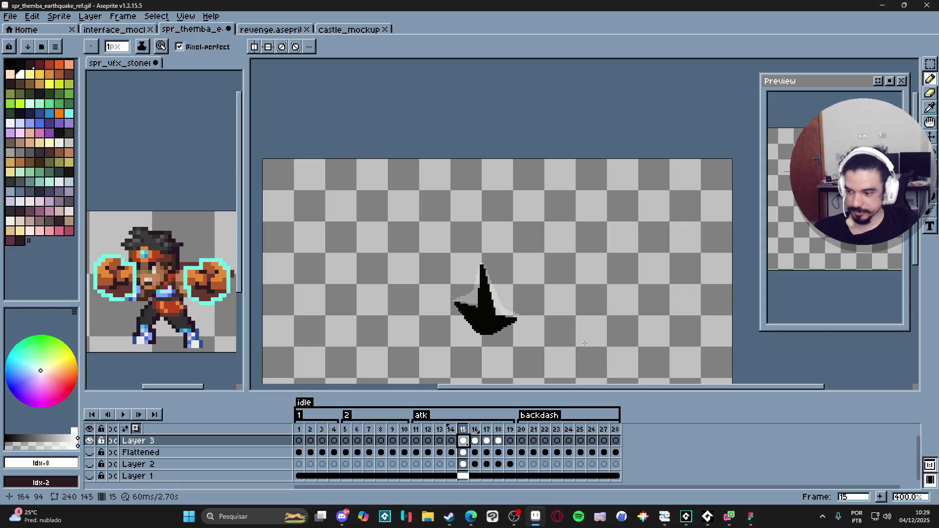
- Show Layer 2, Layer 1 and the Flattened character layer
left_click(90, 463)
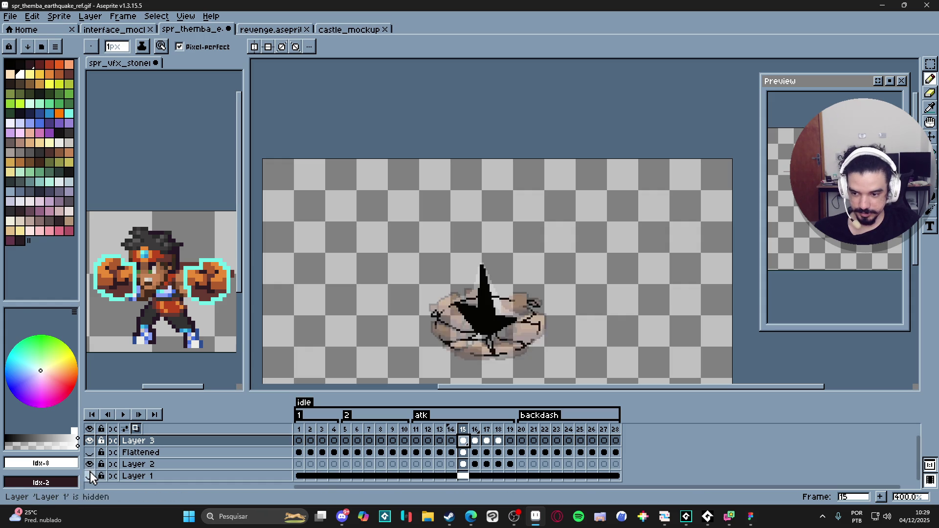
left_click(90, 475)
left_click(90, 452)
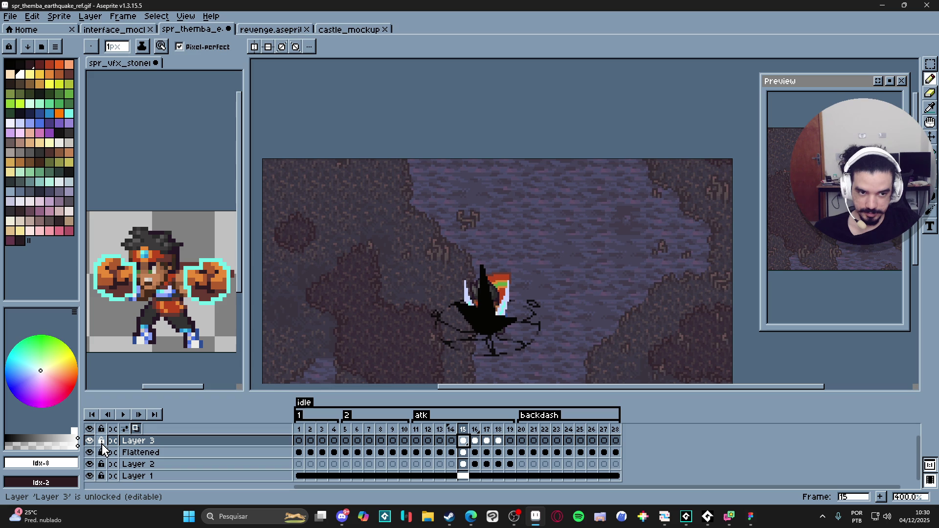
- Preview frames 16 and 17, then delete the black silhouette from frame 15
left_click(475, 441)
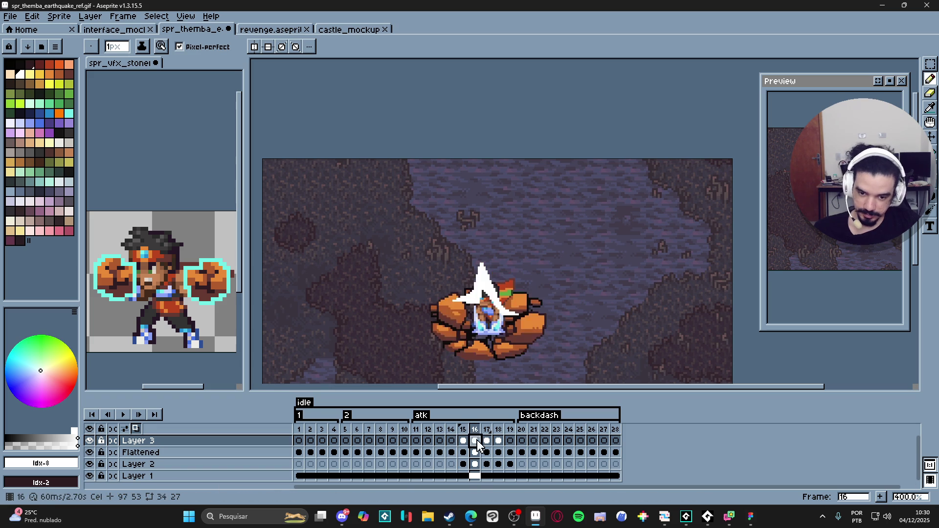
left_click(487, 441)
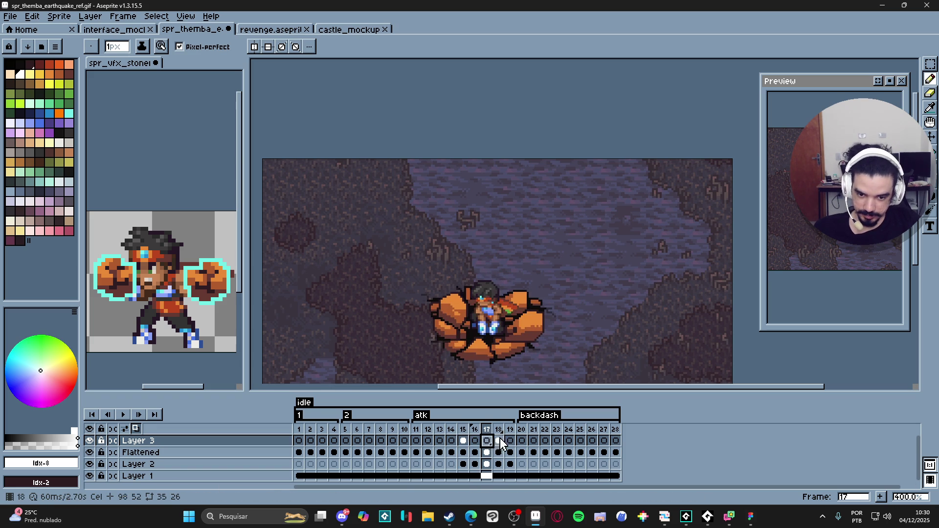
left_click(463, 441)
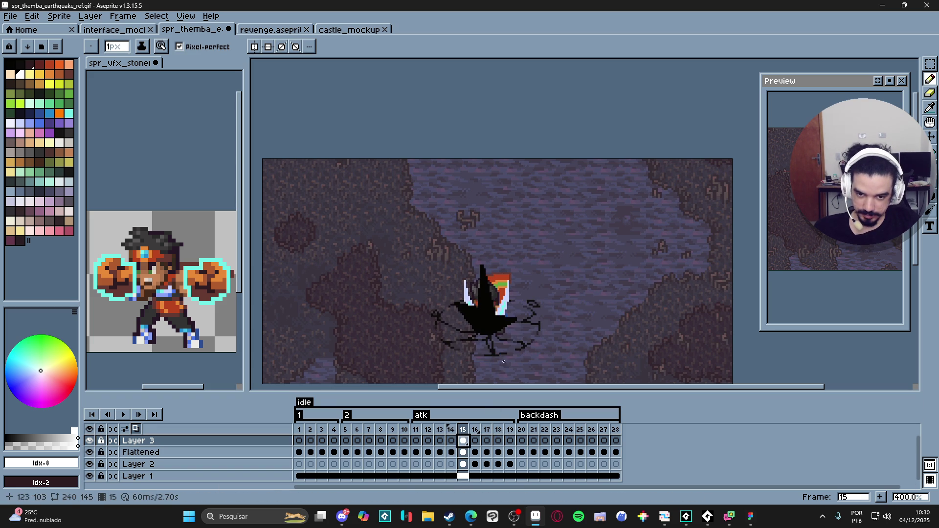
key("Delete")
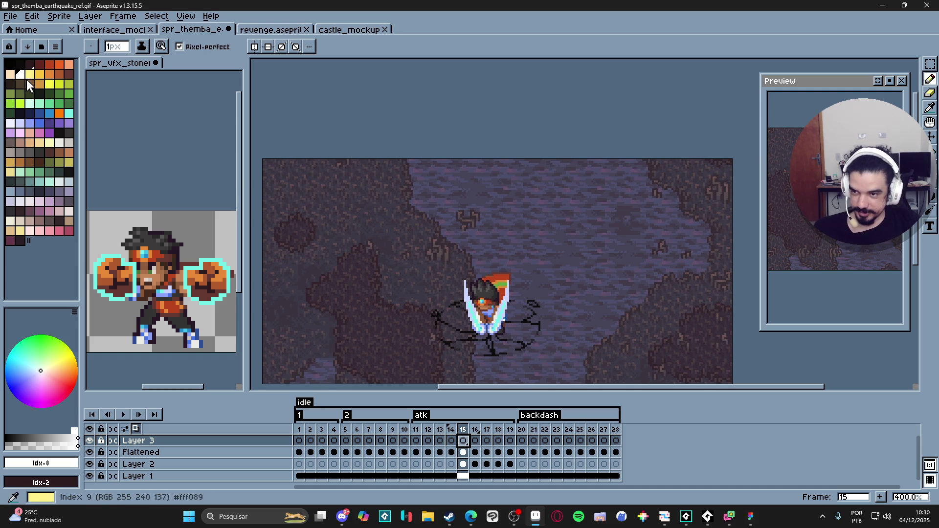
- Zoom onto frame 15 of Layer 3 and erase the white blob's lower-left edge flat
left_click(464, 440)
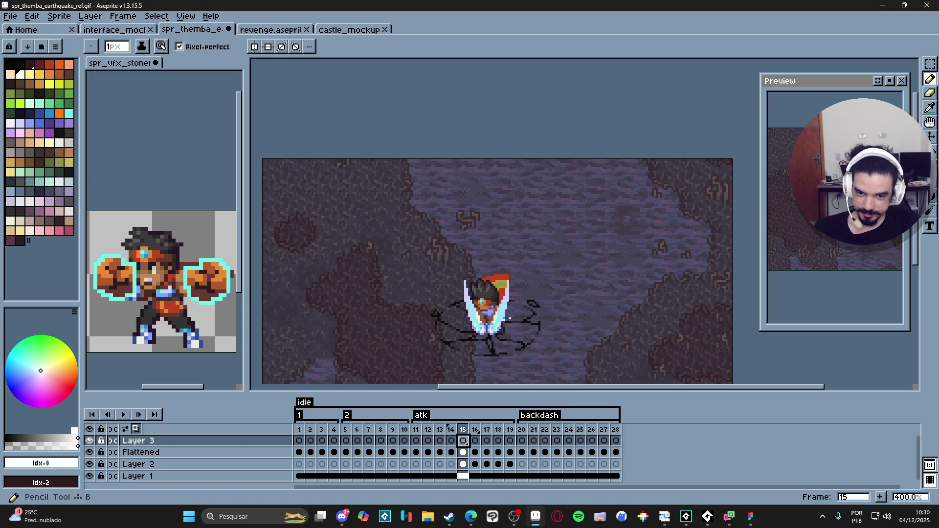
scroll(474, 325, "up", 5)
scroll(475, 322, "down", 1)
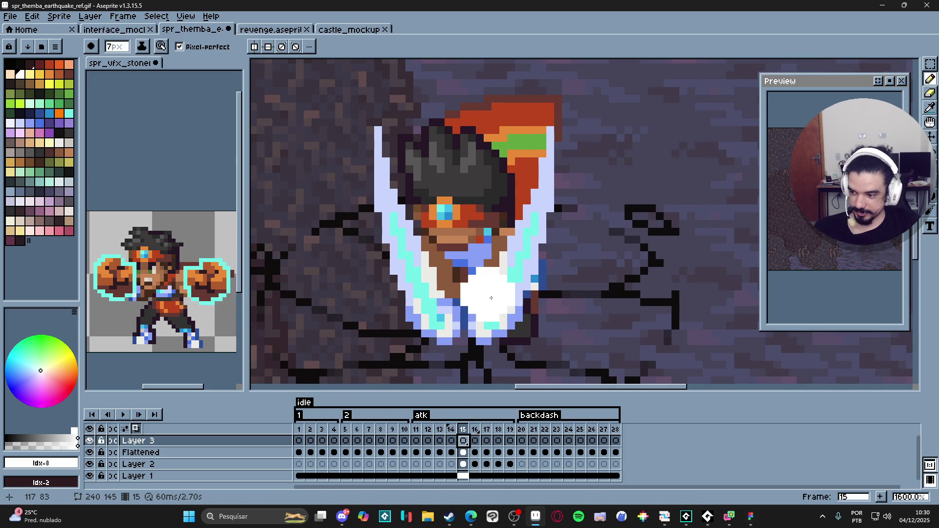
mouse_move(452, 261)
left_mouse_down()
mouse_move(499, 295)
mouse_move(519, 280)
mouse_move(507, 285)
left_mouse_up()
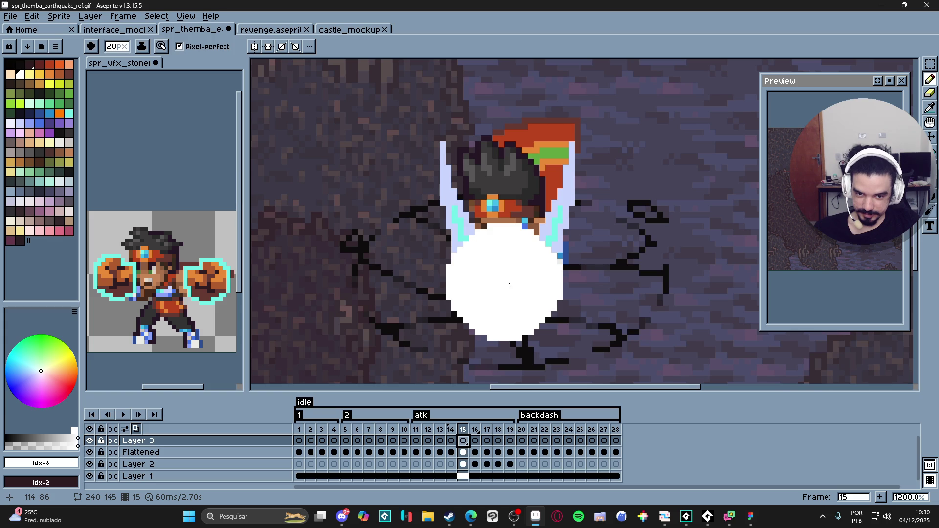
key("e")
mouse_move(468, 320)
left_mouse_down()
mouse_move(453, 331)
mouse_move(555, 318)
left_mouse_up()
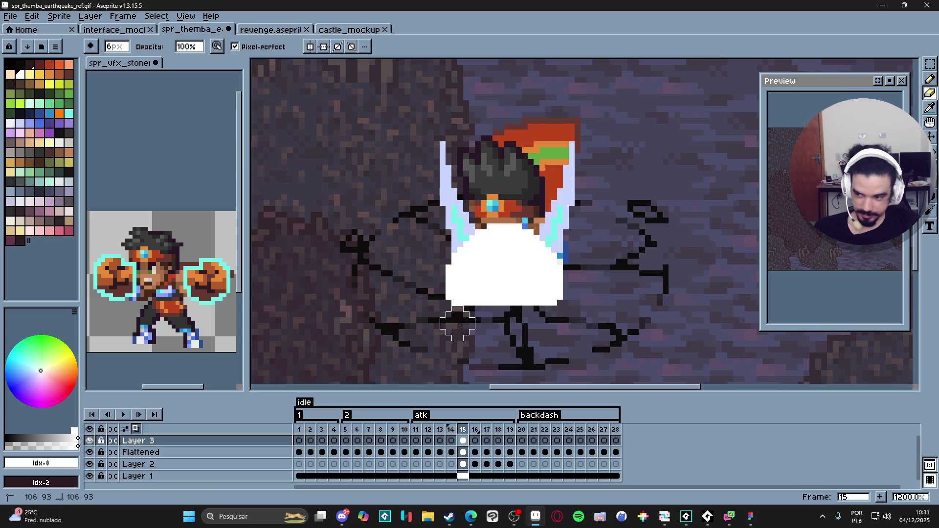
- Draw a 1-pixel white vertical spike rising from the blob
key("b")
mouse_move(457, 319)
left_mouse_down()
mouse_move(457, 329)
mouse_move(490, 306)
left_mouse_up()
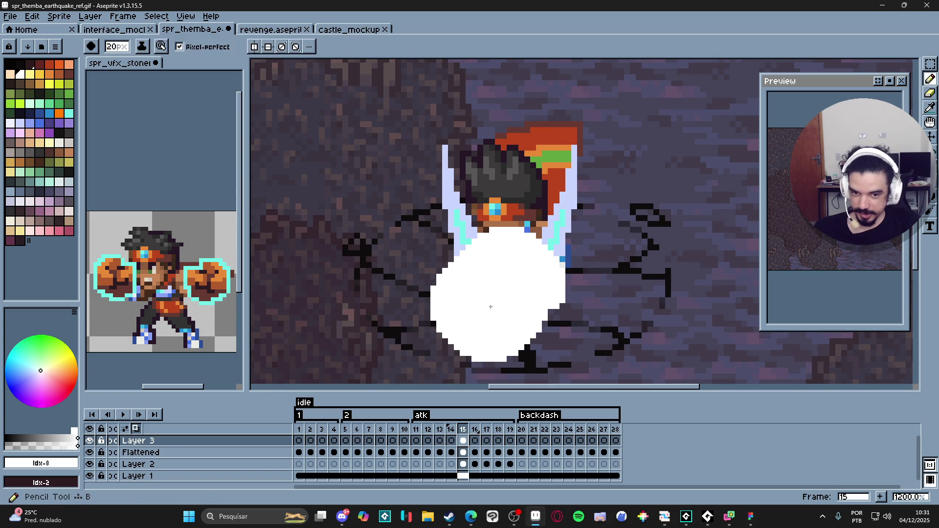
key("ctrl+z")
key("ctrl+z")
key("minus")
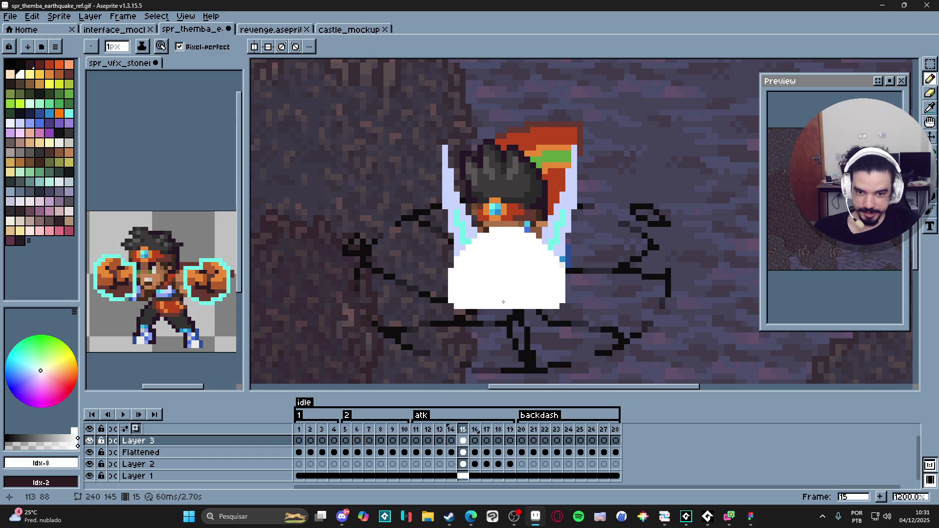
mouse_move(505, 250)
left_mouse_down()
mouse_move(505, 109)
mouse_move(505, 126)
mouse_move(505, 116)
left_mouse_up()
left_click(504, 112)
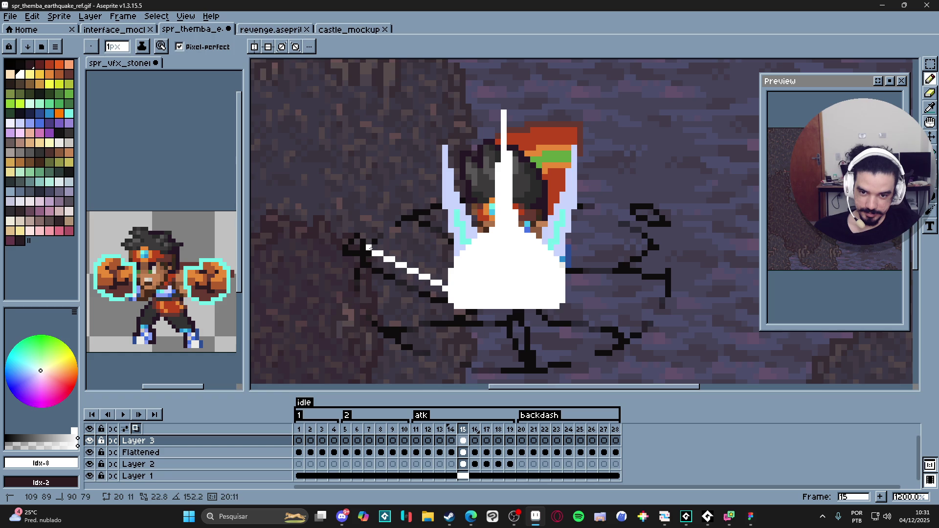
- Redraw the left white diagonal streak on frame 15, undoing one stray pencil stroke
left_click(370, 247, "shift")
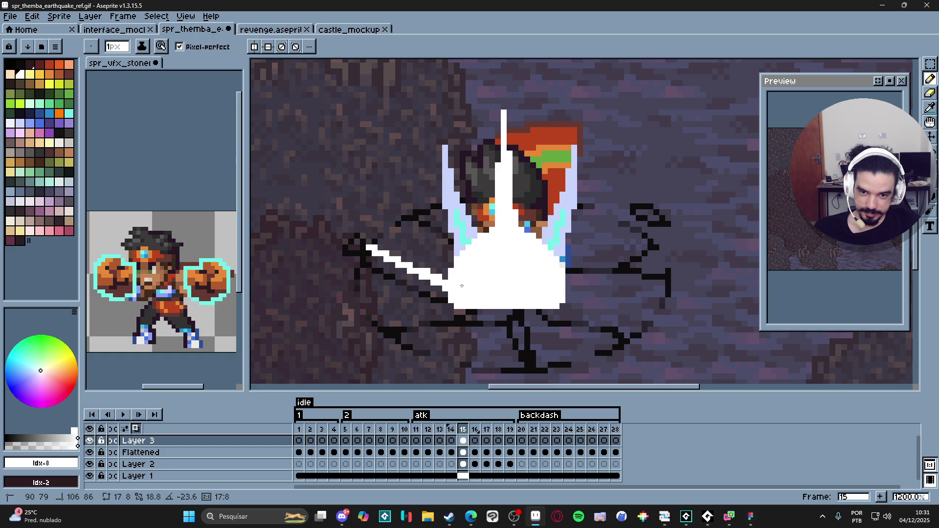
left_click(437, 277, "shift")
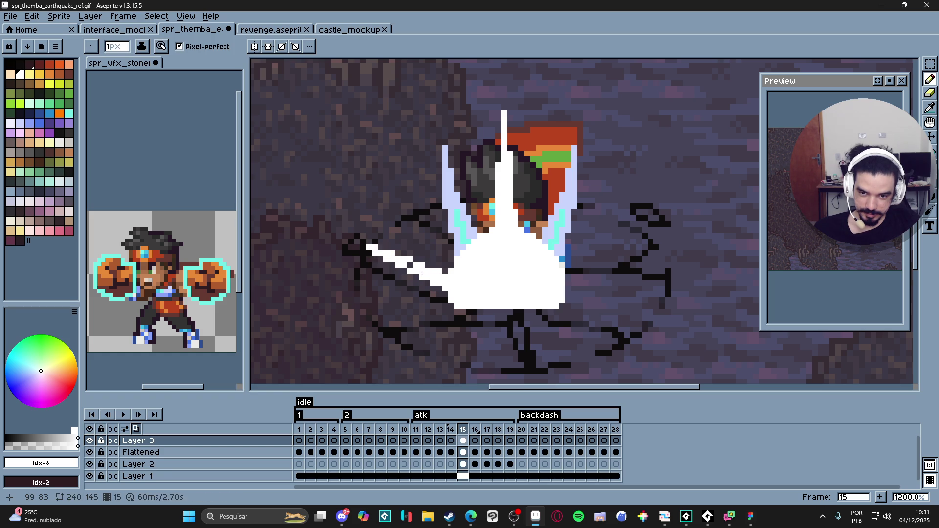
left_click(410, 265)
key("ctrl+z")
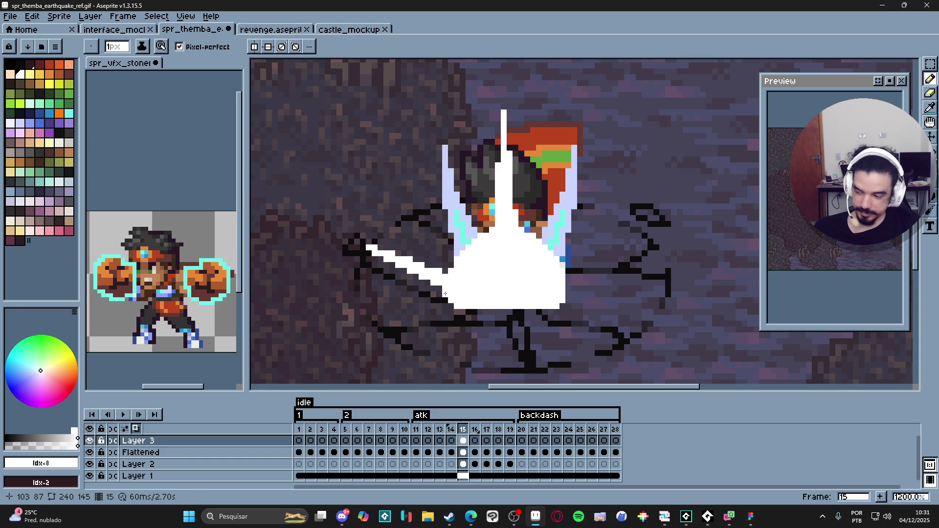
left_click(369, 248, "shift")
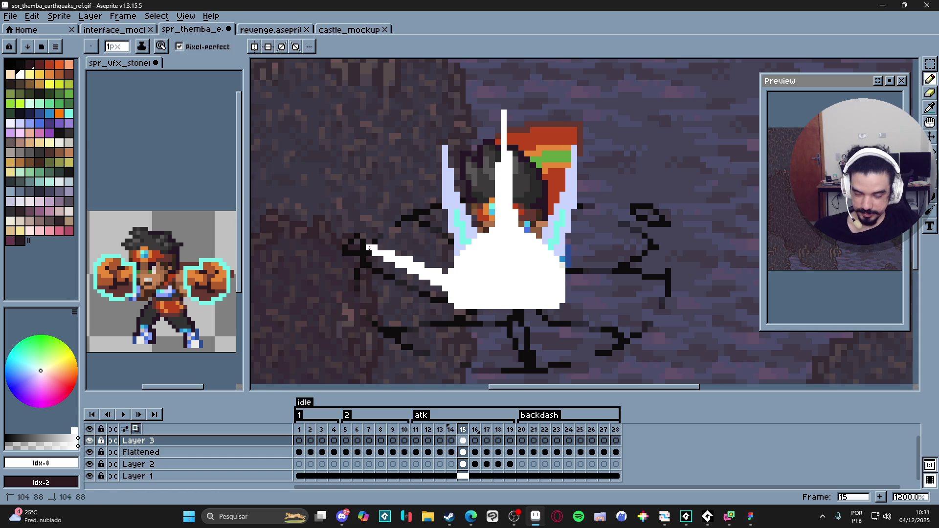
- Fill white beneath the diagonal into a solid wedge joined to the impact blob
left_click_drag(399, 277, 435, 286)
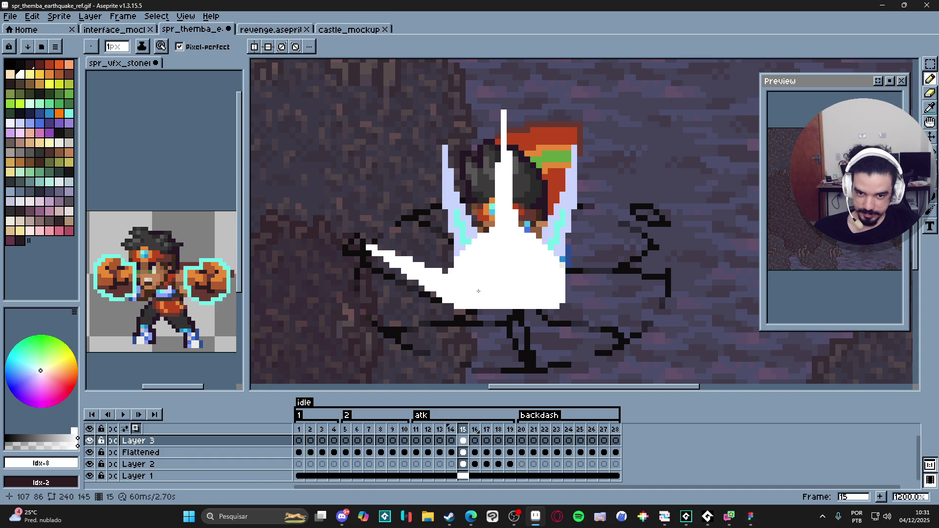
scroll(494, 314, "down", 3)
mouse_move(508, 313)
left_mouse_down()
mouse_move(567, 267)
mouse_move(564, 277)
left_mouse_up()
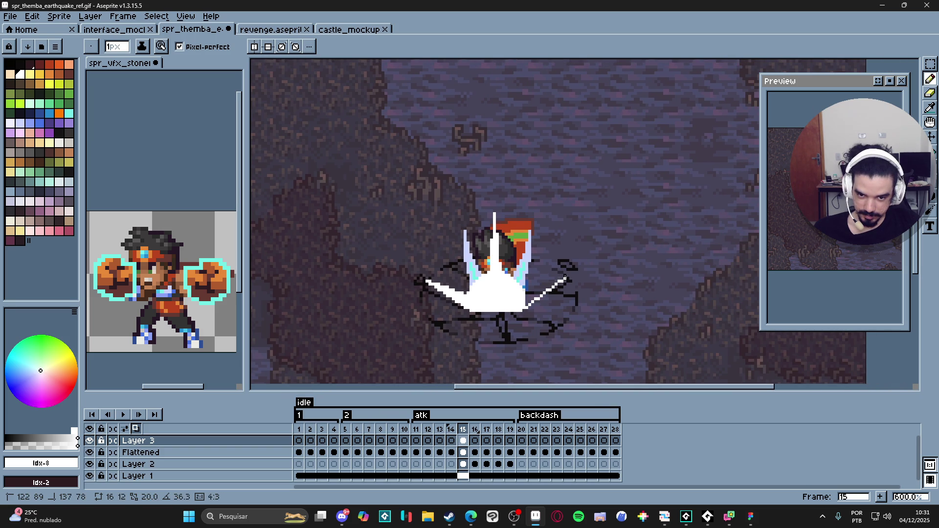
key("Escape")
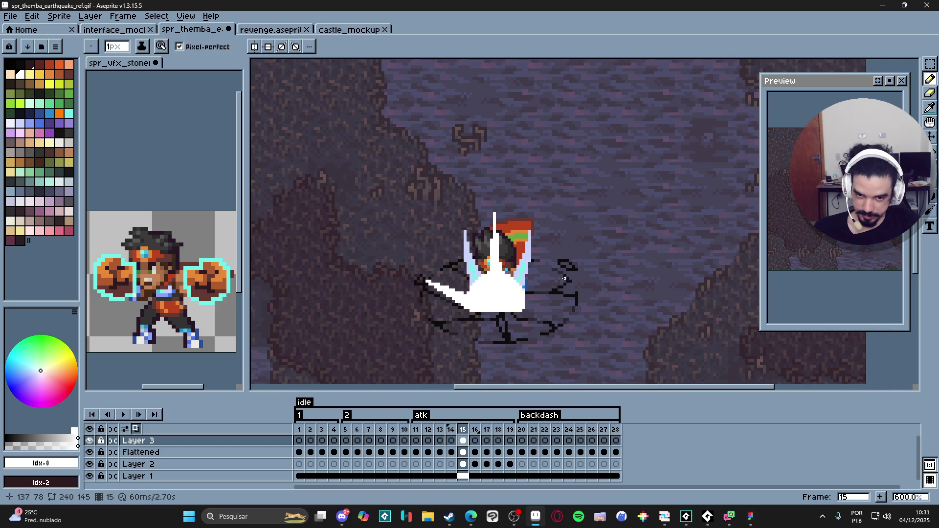